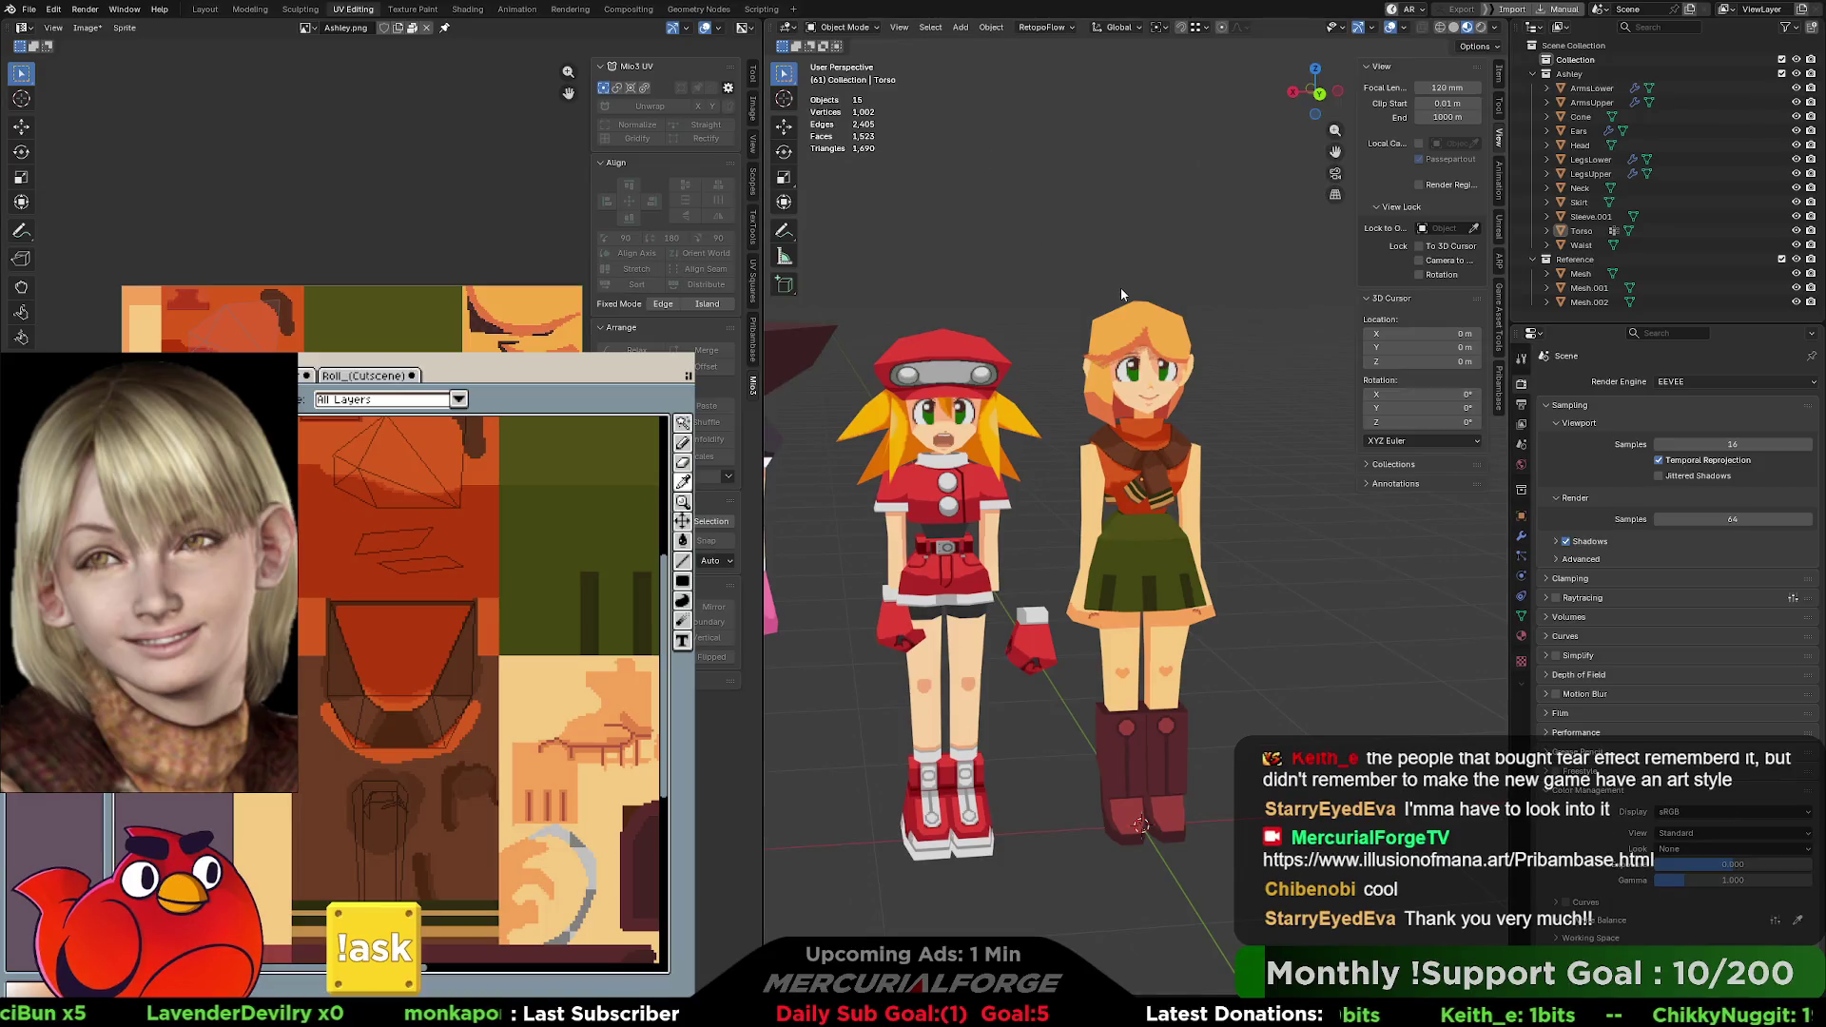
pyautogui.scroll(1, 1214, 430)
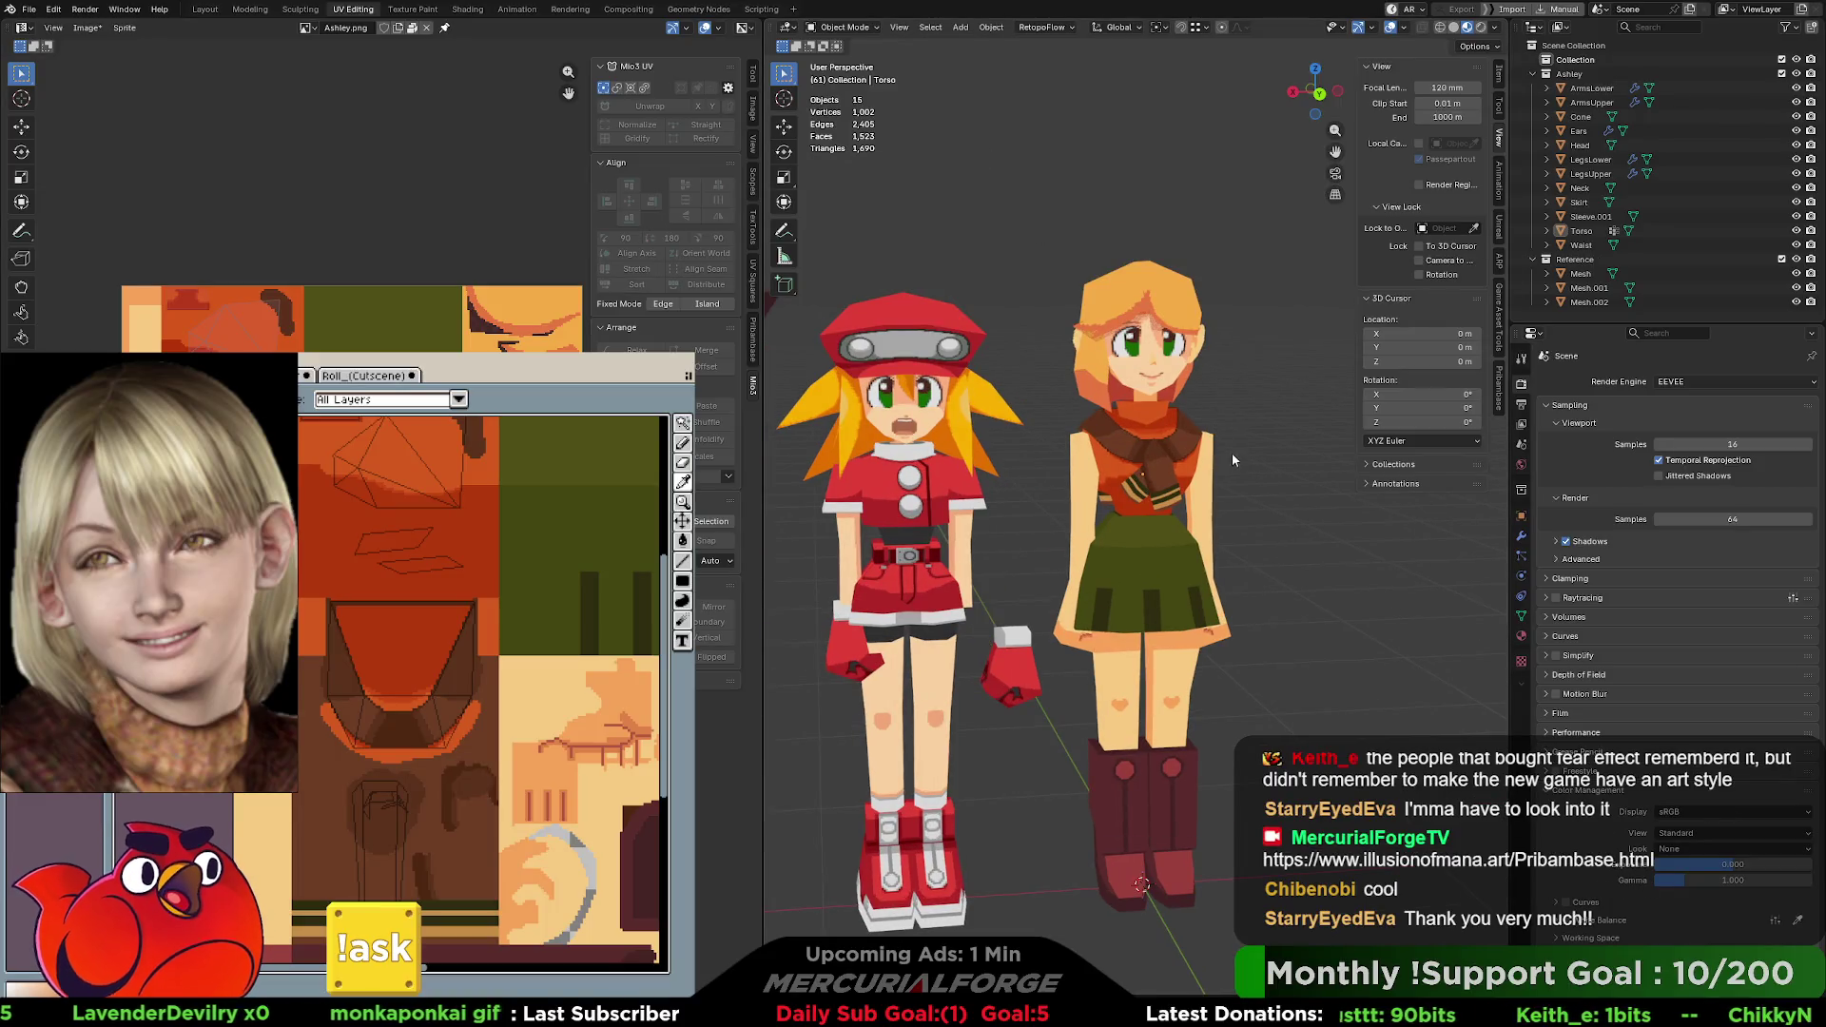
# Bring the blond character's shoulder into view and begin editing the torso mesh.
pyautogui.moveTo(1215, 430)
pyautogui.mouseDown(button='middle')
pyautogui.moveTo(1217, 470)
pyautogui.moveTo(1168, 454)
pyautogui.mouseUp(button='middle')
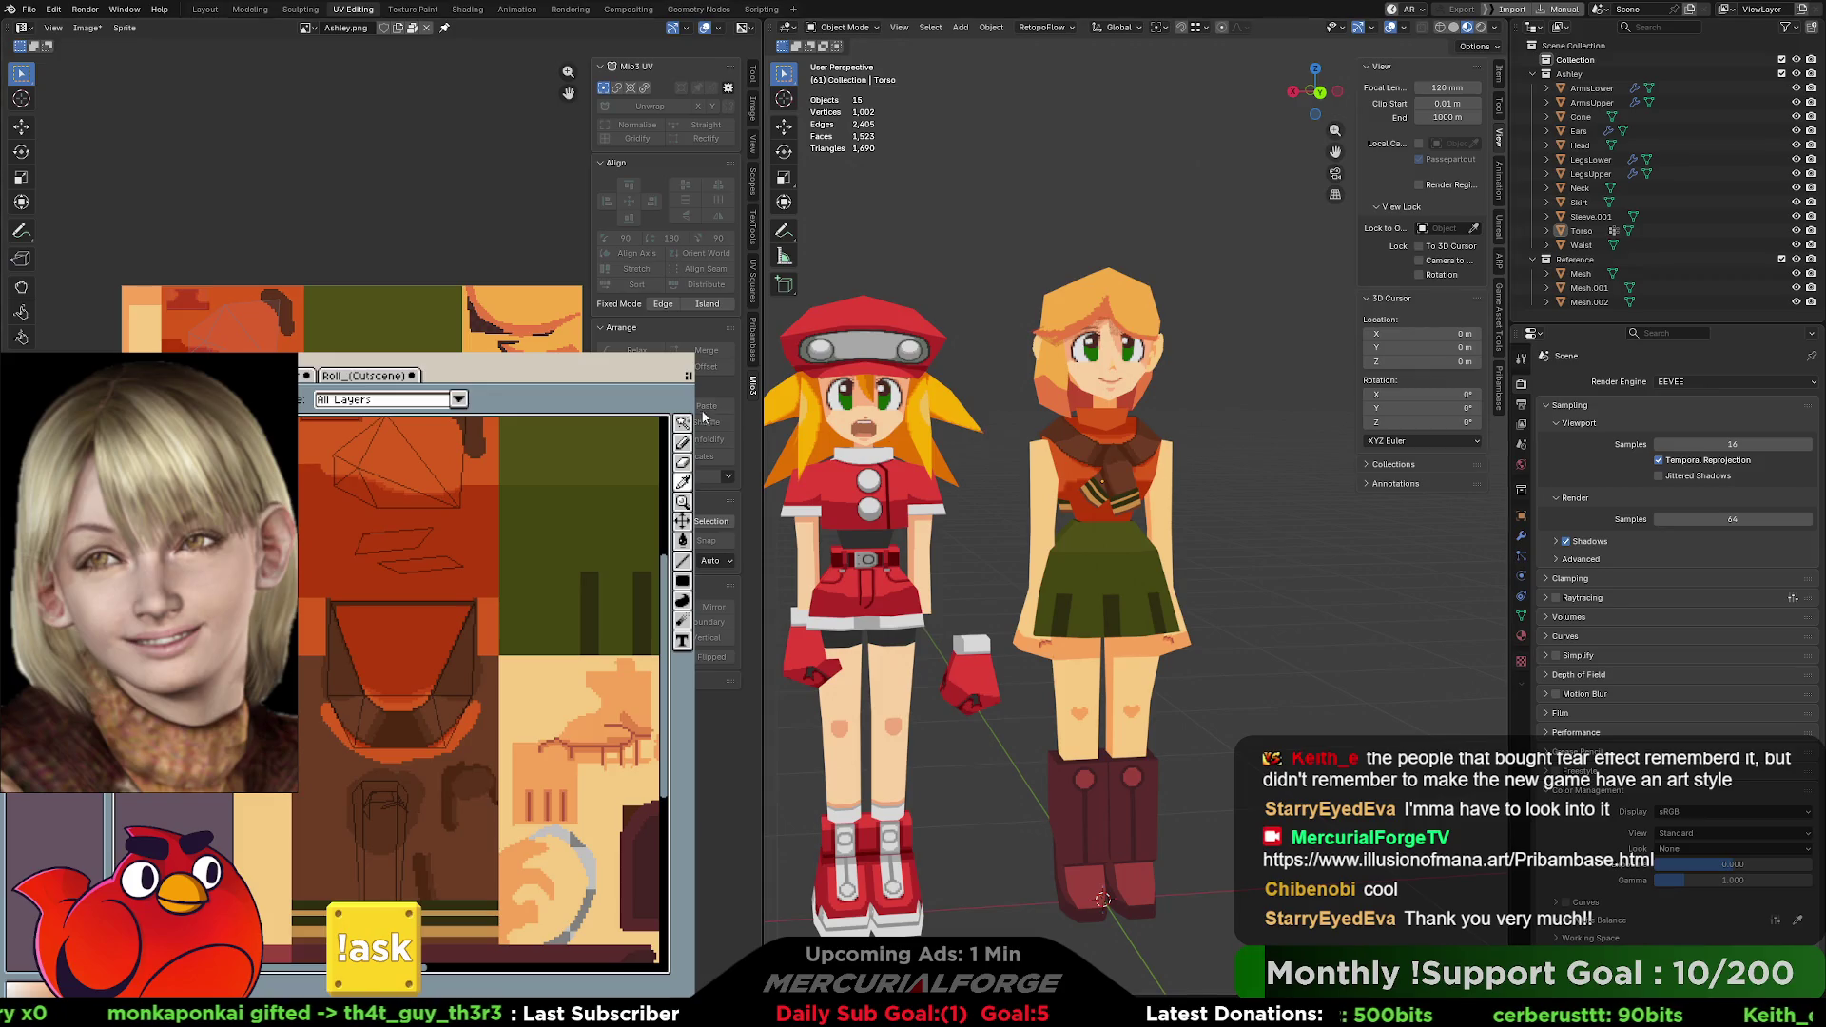
pyautogui.moveTo(1135, 457); pyautogui.dragTo(1139, 455, button='middle')
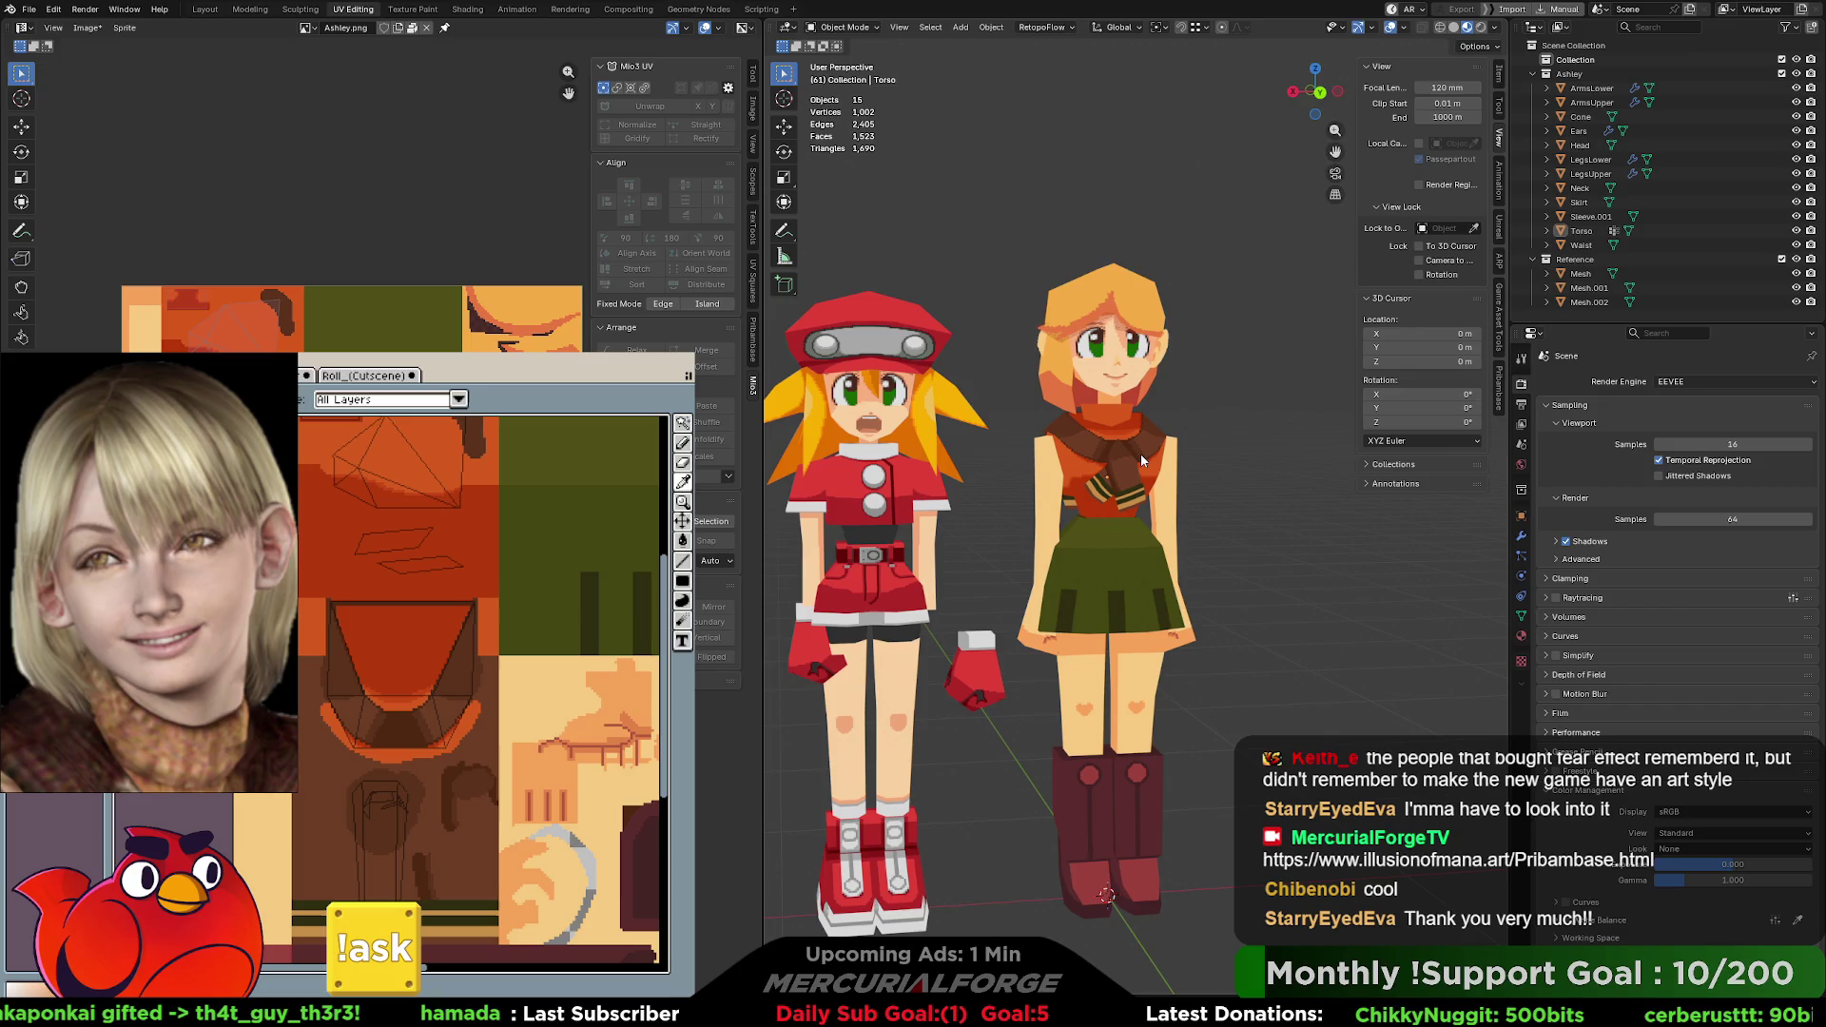
pyautogui.moveTo(1140, 454)
pyautogui.mouseDown(button='middle')
pyautogui.moveTo(1104, 427)
pyautogui.moveTo(1241, 419)
pyautogui.moveTo(924, 422)
pyautogui.mouseUp(button='middle')
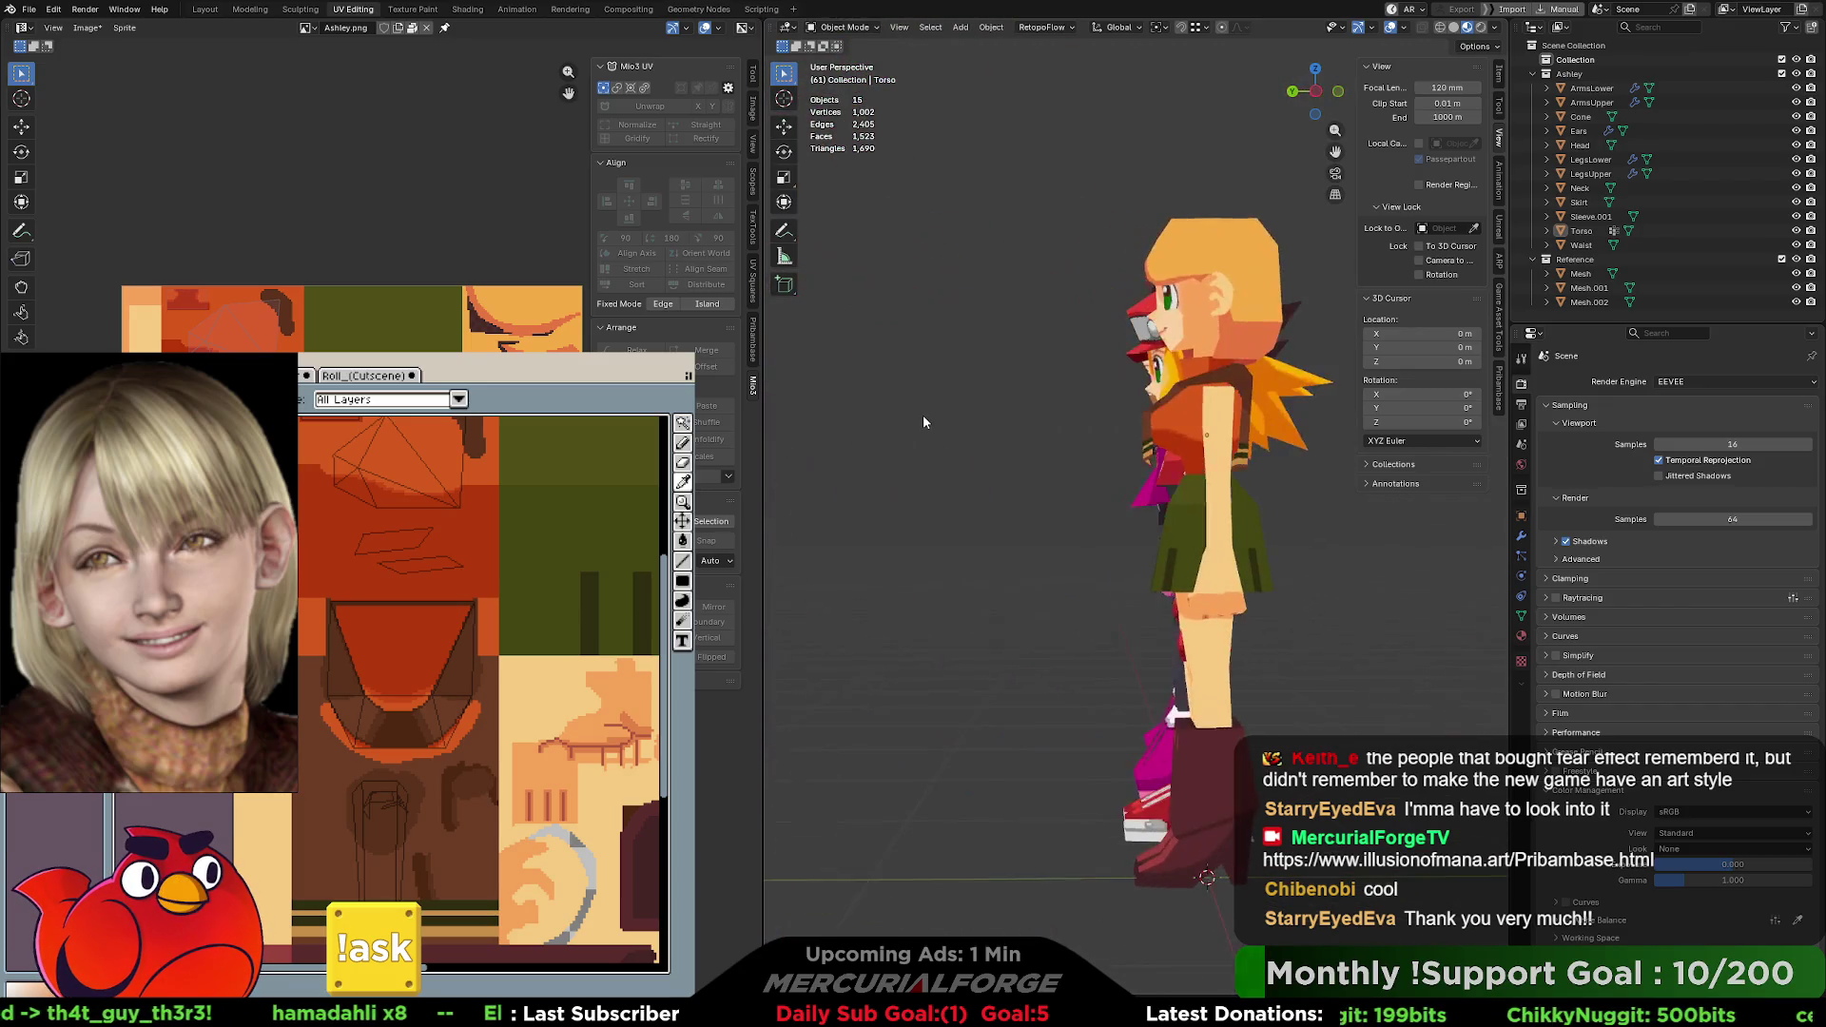
pyautogui.scroll(1, 1094, 406)
pyautogui.scroll(1, 1151, 429)
pyautogui.scroll(1, 1161, 509)
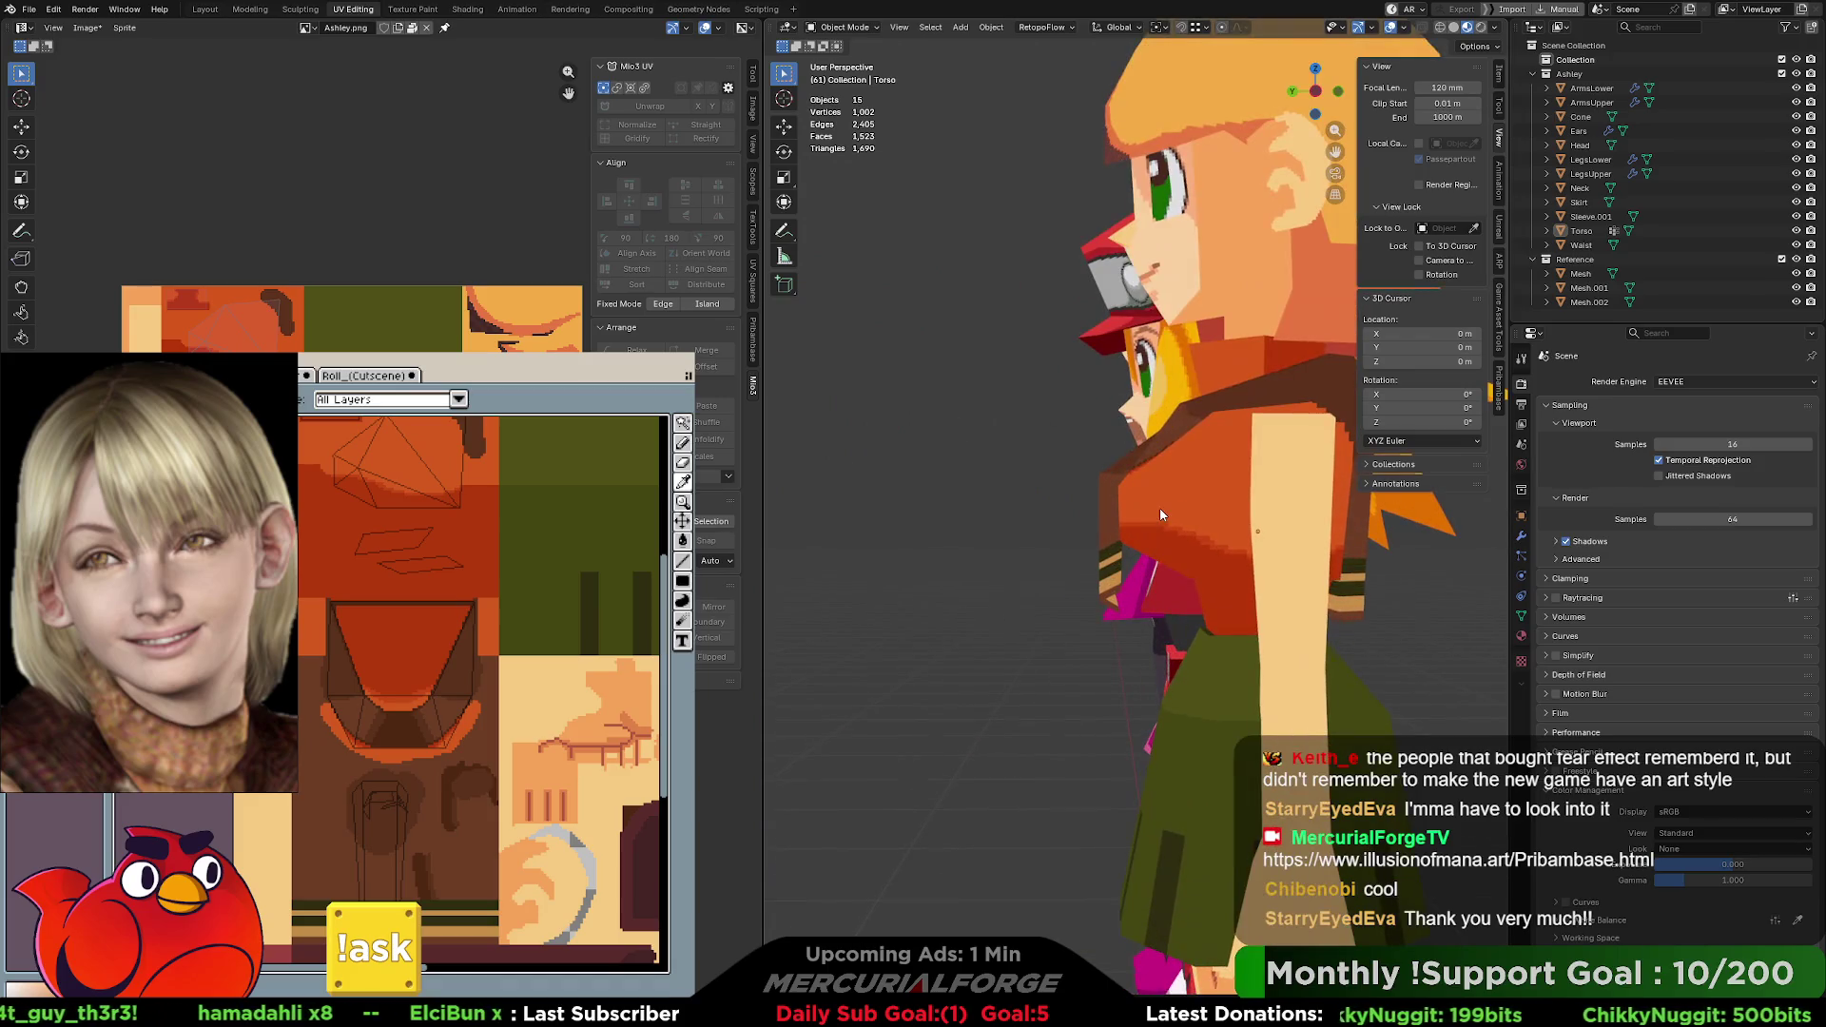
pyautogui.press('Tab')
pyautogui.scroll(1, 1148, 509)
pyautogui.scroll(1, 1141, 509)
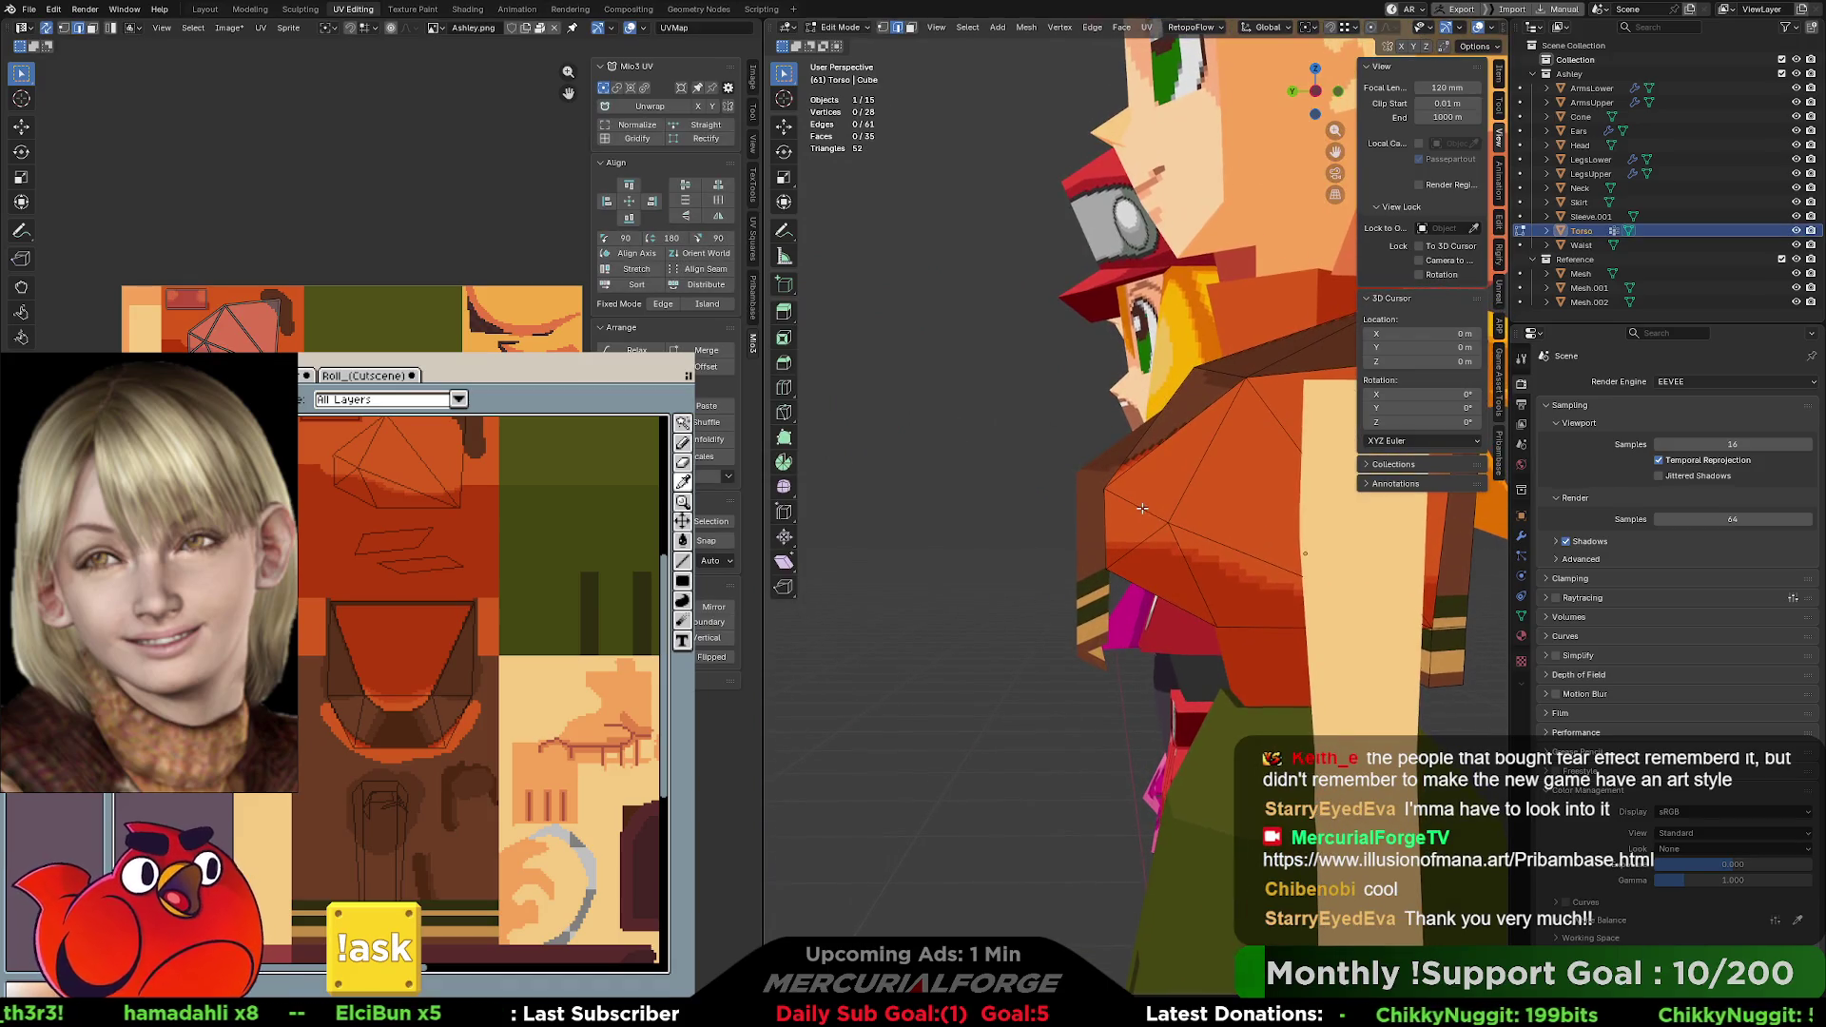
# In wireframe view, select the torso's shoulder faces and nudge them along the front-back axis.
pyautogui.moveTo(1142, 508)
pyautogui.mouseDown(button='middle')
pyautogui.moveTo(1282, 519)
pyautogui.moveTo(1159, 524)
pyautogui.moveTo(1442, 519)
pyautogui.moveTo(1284, 472)
pyautogui.mouseUp(button='middle')
pyautogui.hotkey('shift', 'z')
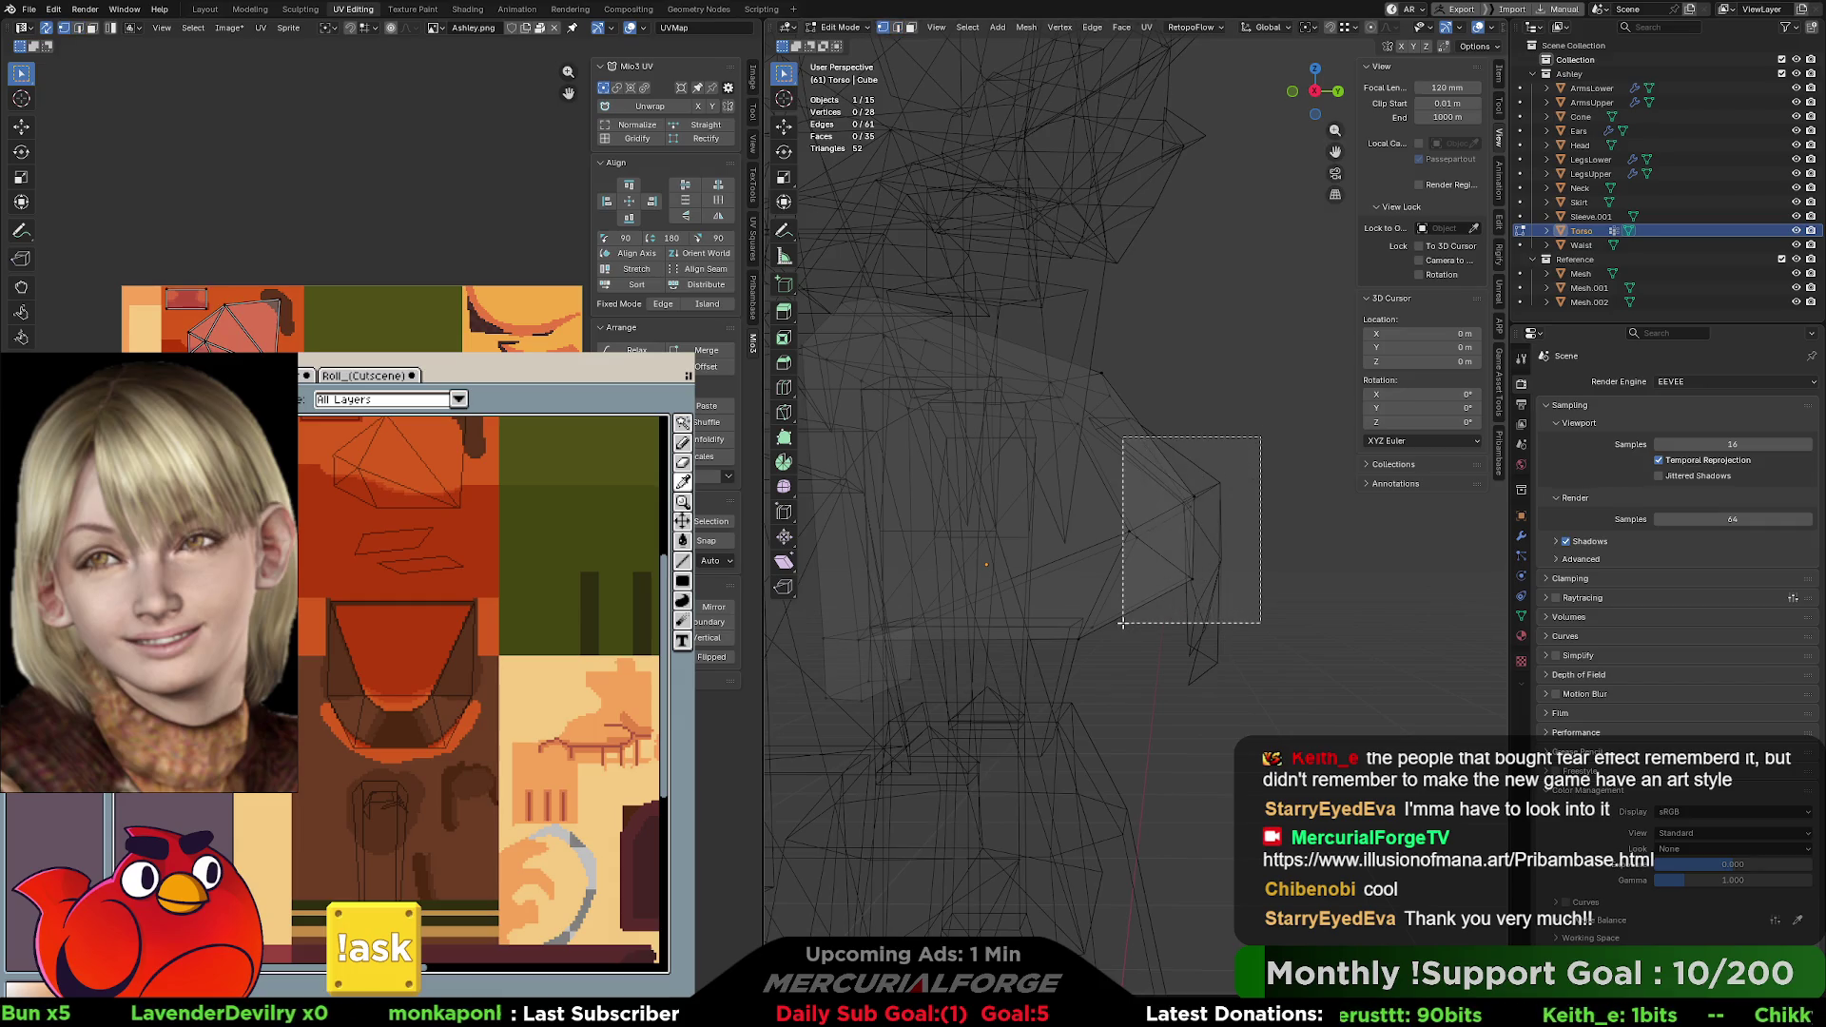
pyautogui.moveTo(1263, 436); pyautogui.dragTo(1117, 629)
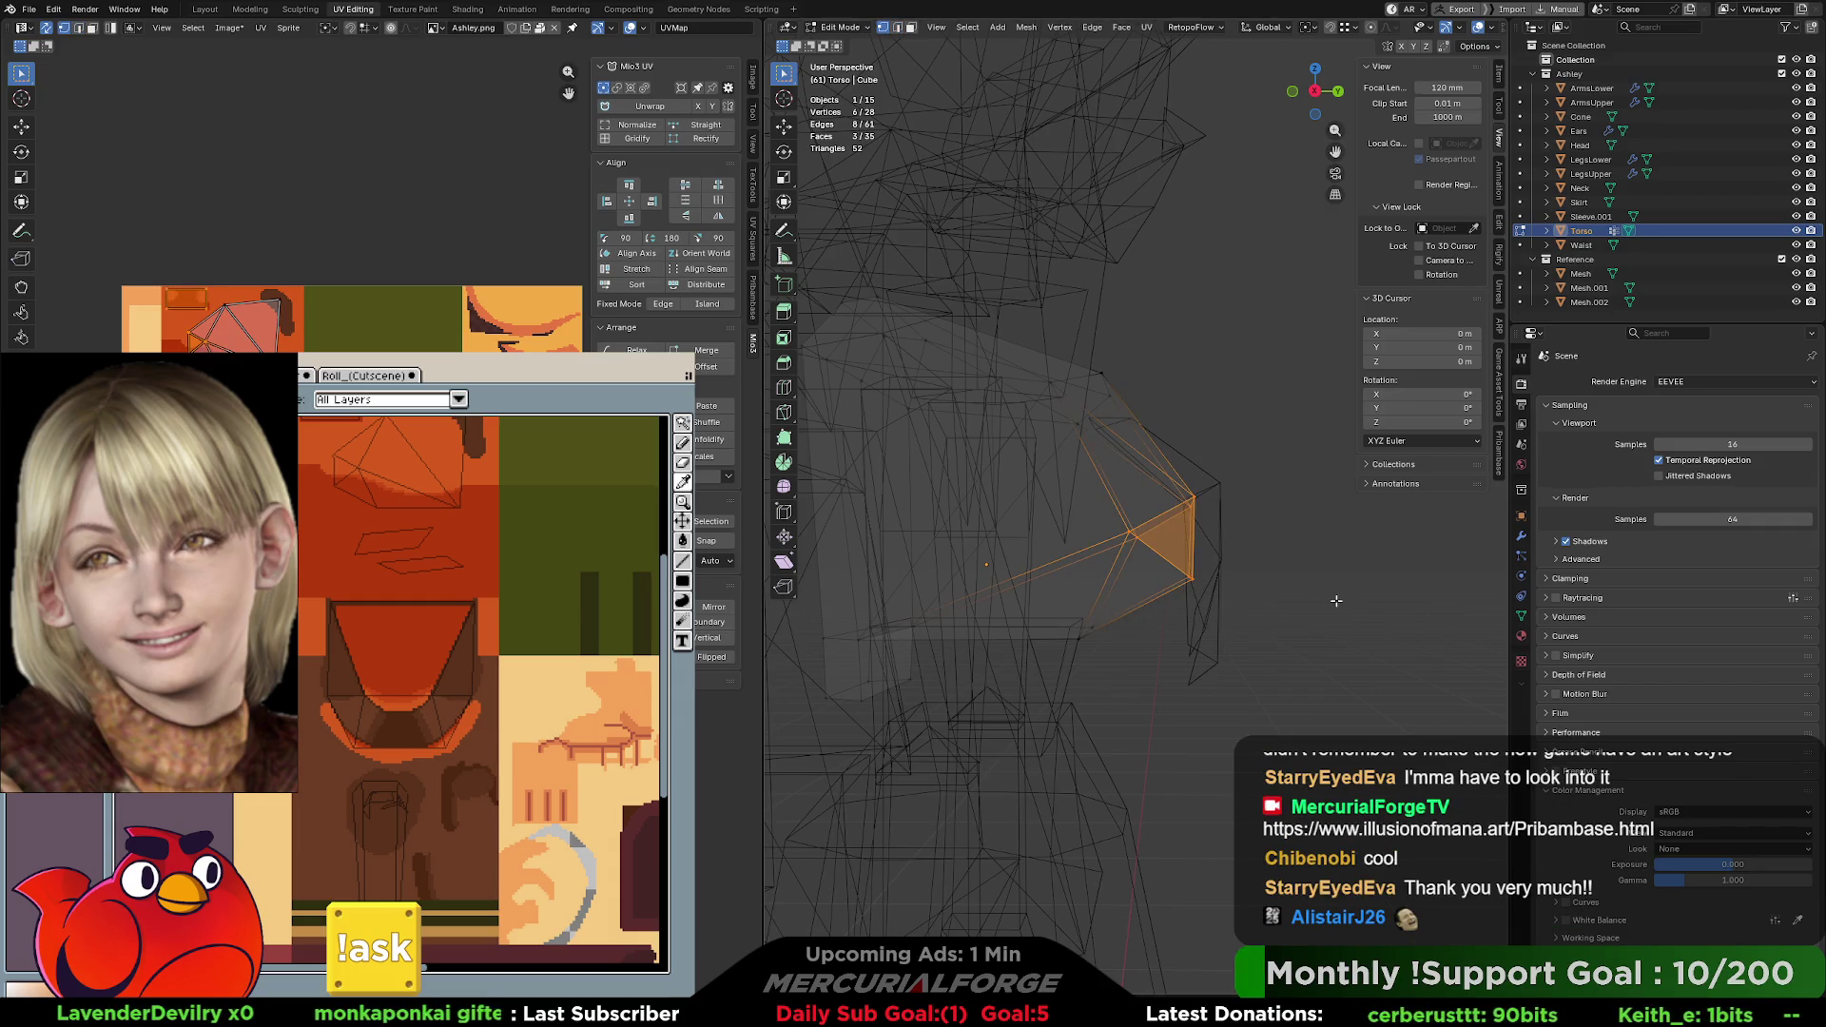
pyautogui.press('z')
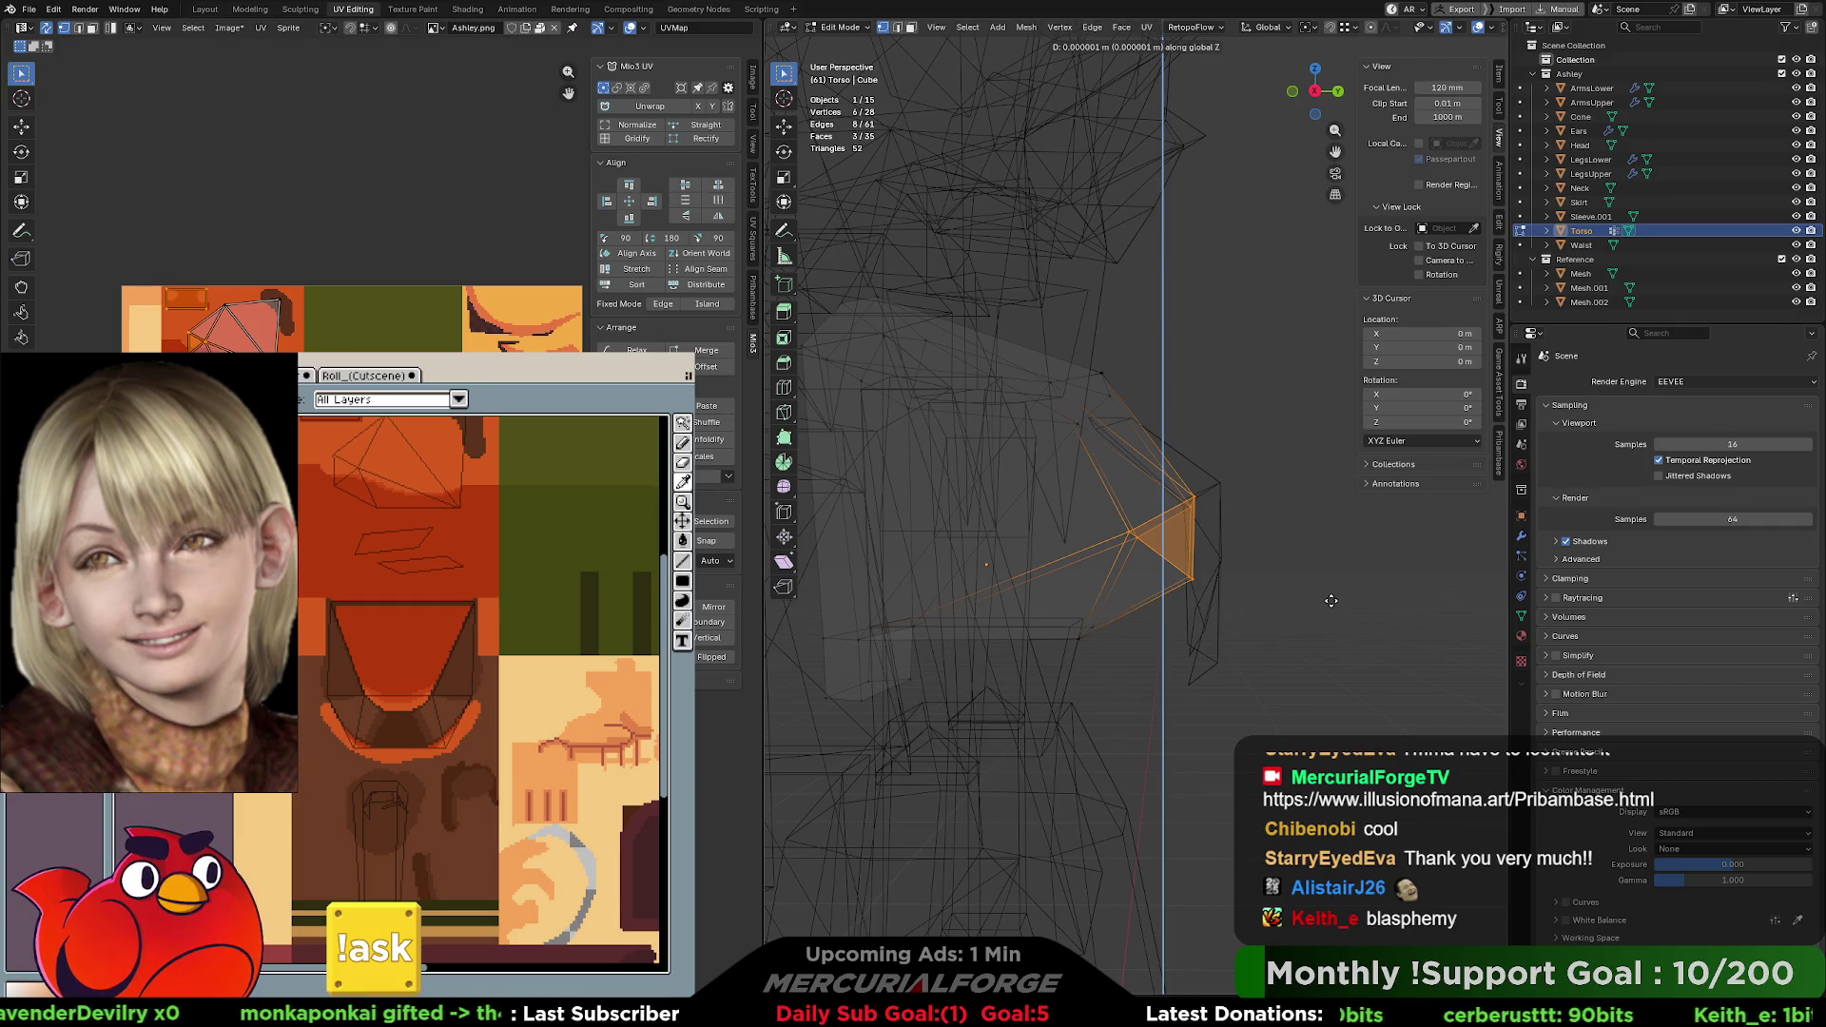
pyautogui.press('y')
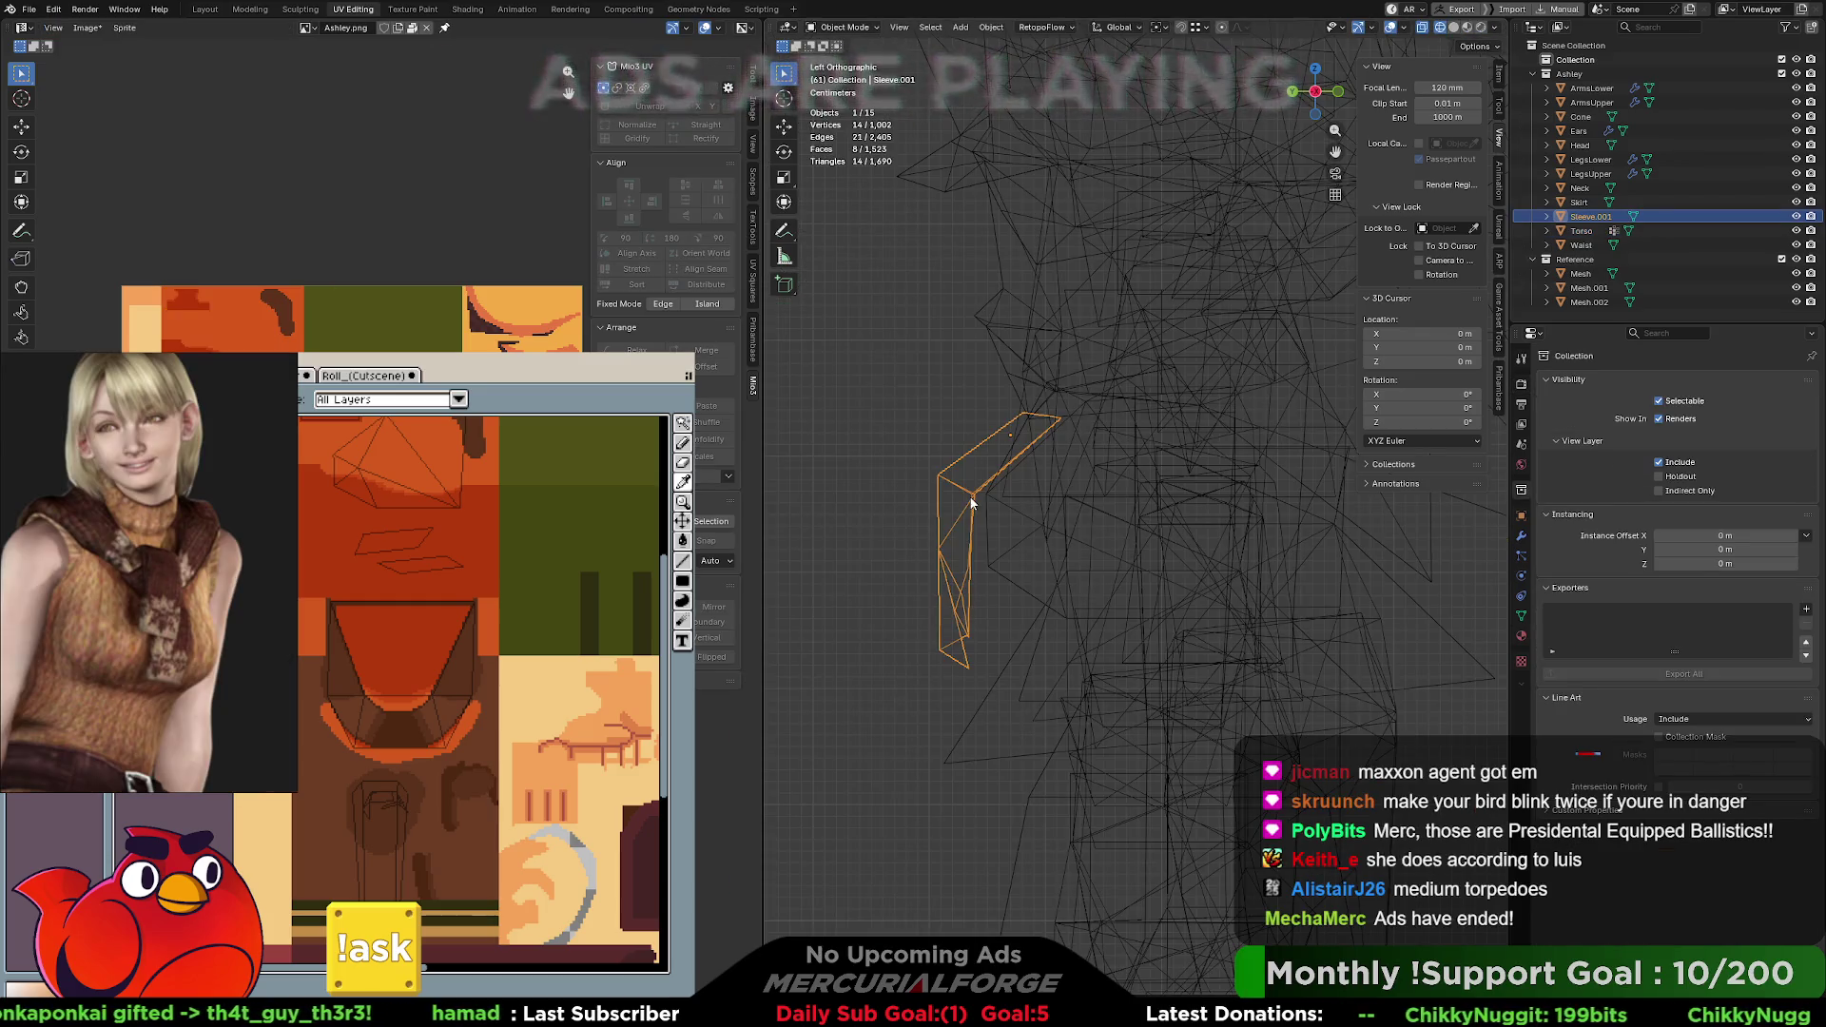
# Shift the sleeve piece sideways, then edit its mesh with textures shown again.
pyautogui.press('g')
pyautogui.click(985, 501)
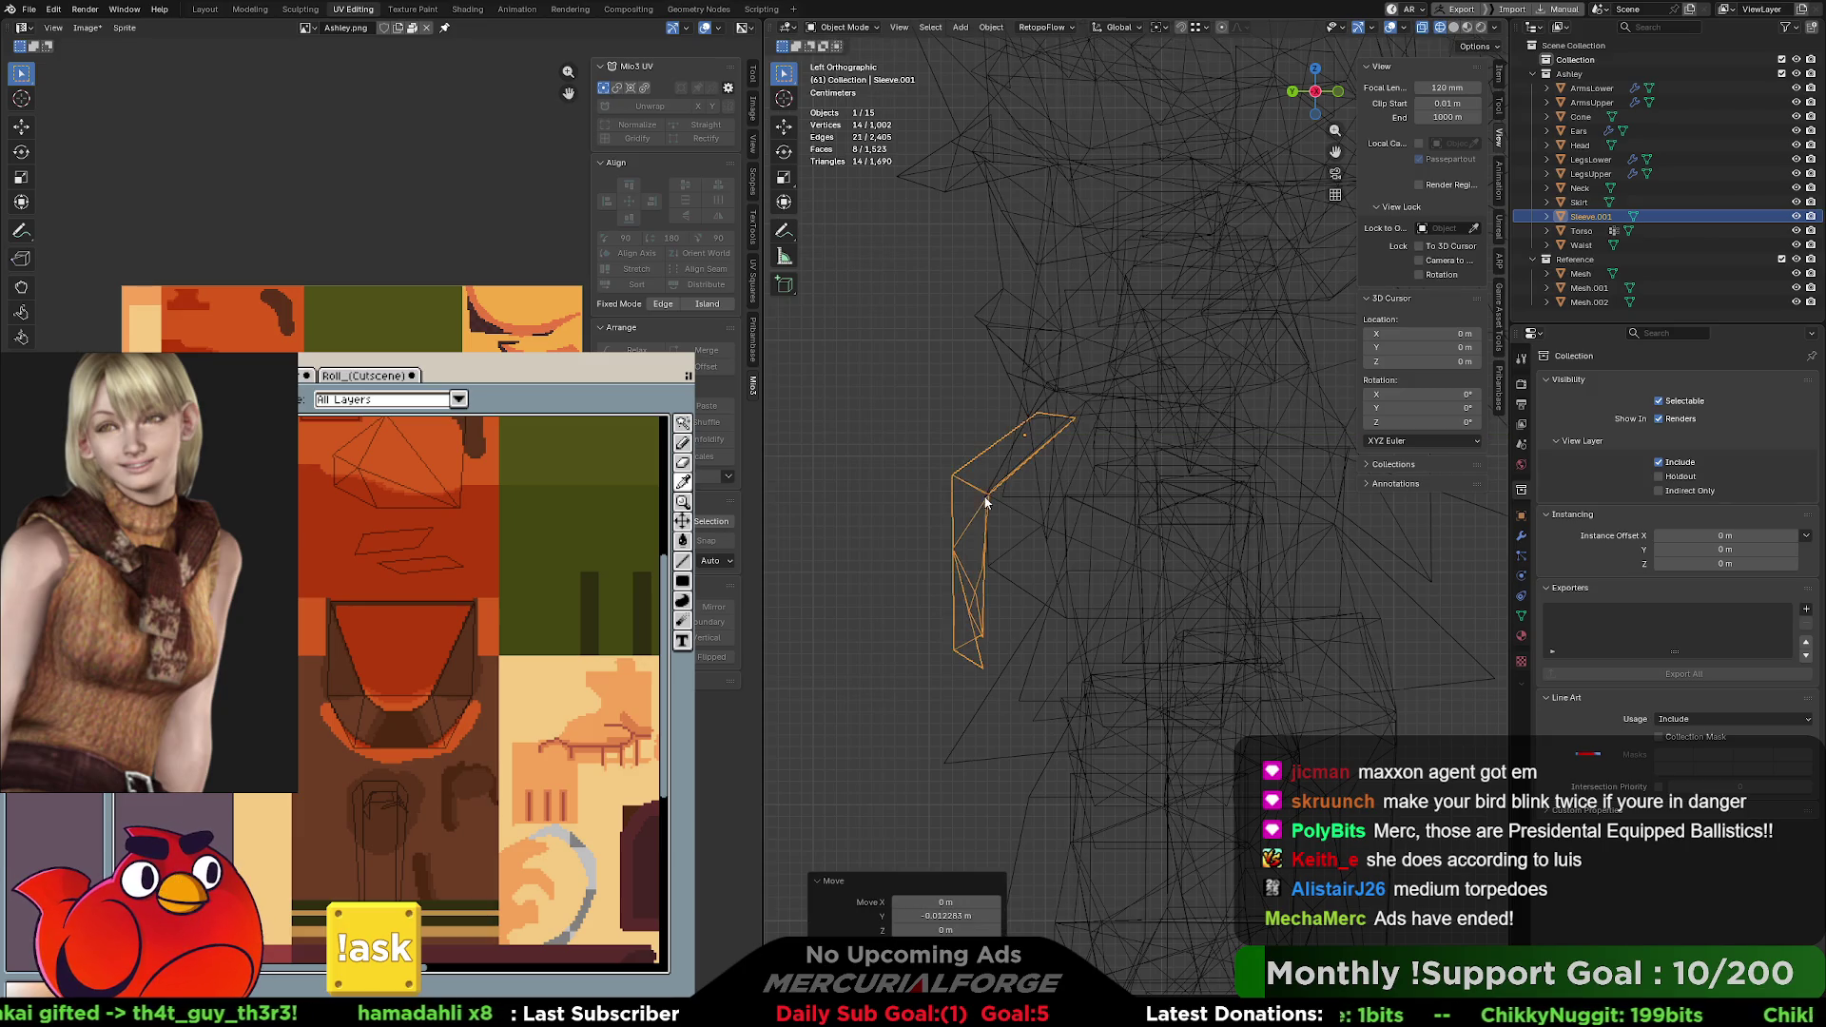
pyautogui.press('Tab')
pyautogui.hotkey('shift', 'z')
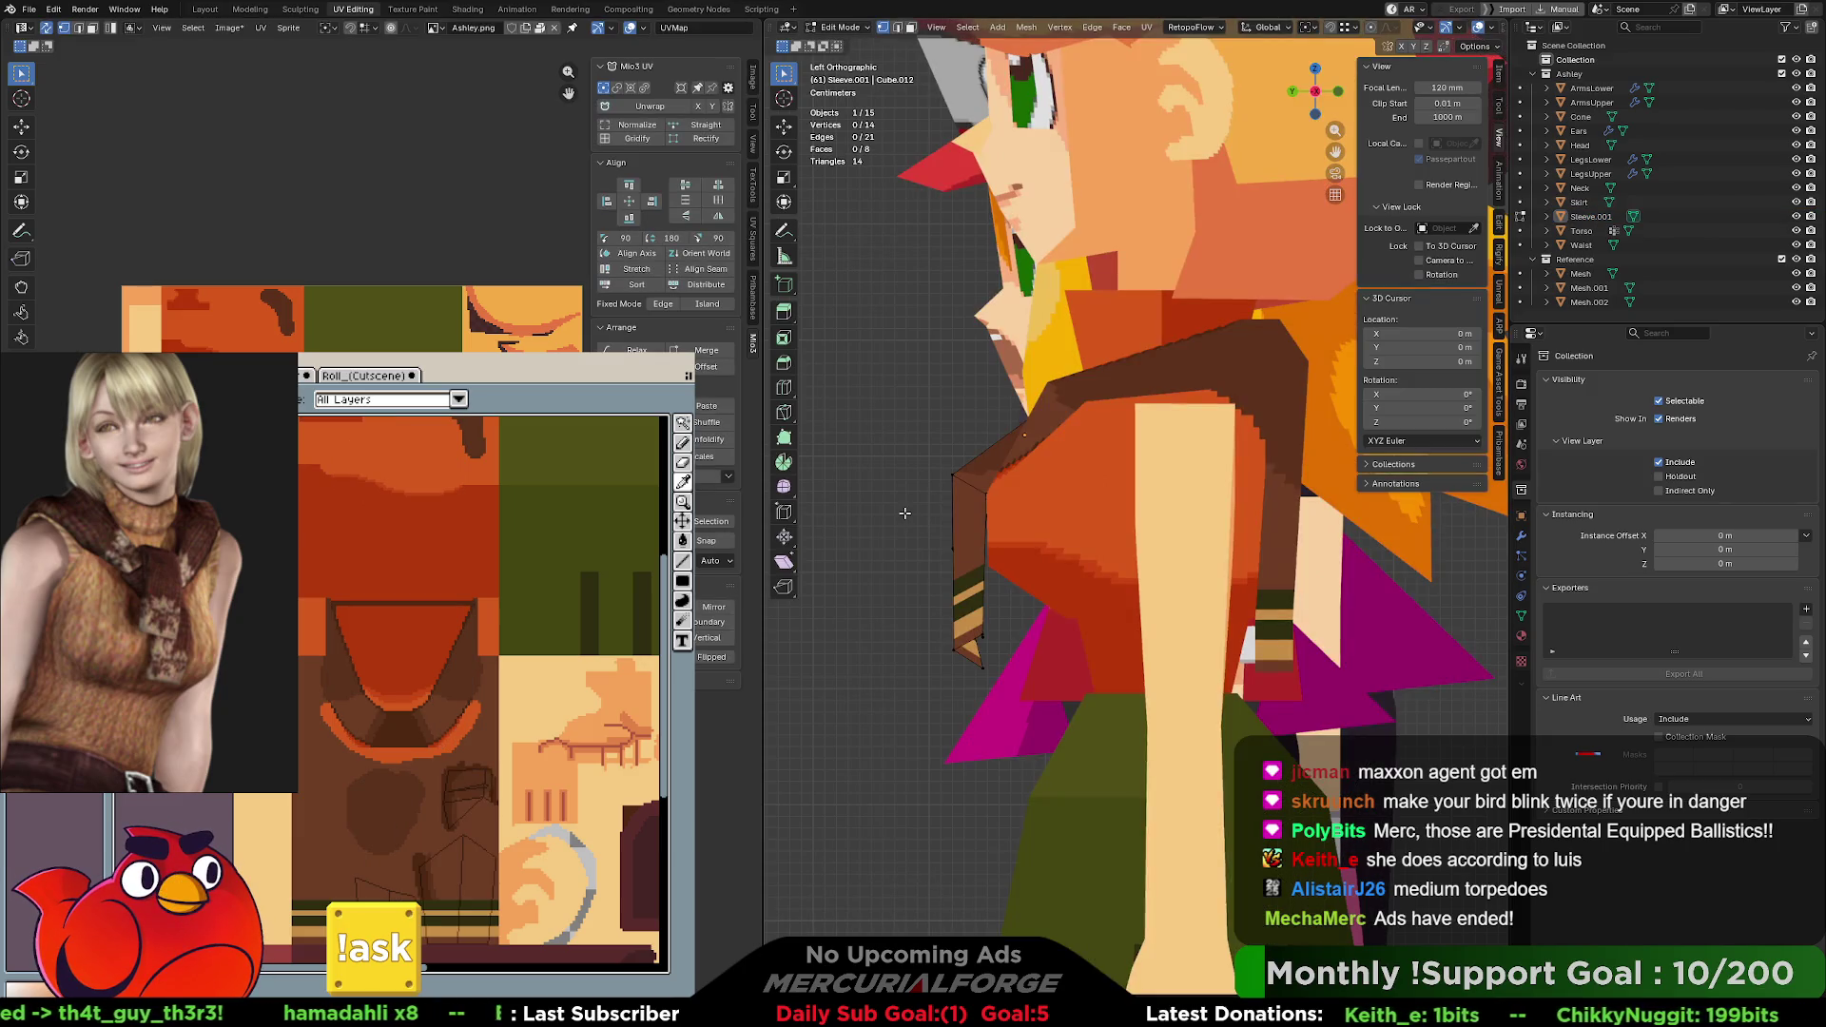
# Move the whole hanging sleeve flap forward so it drapes down her front, then frame it in perspective.
pyautogui.press('l')
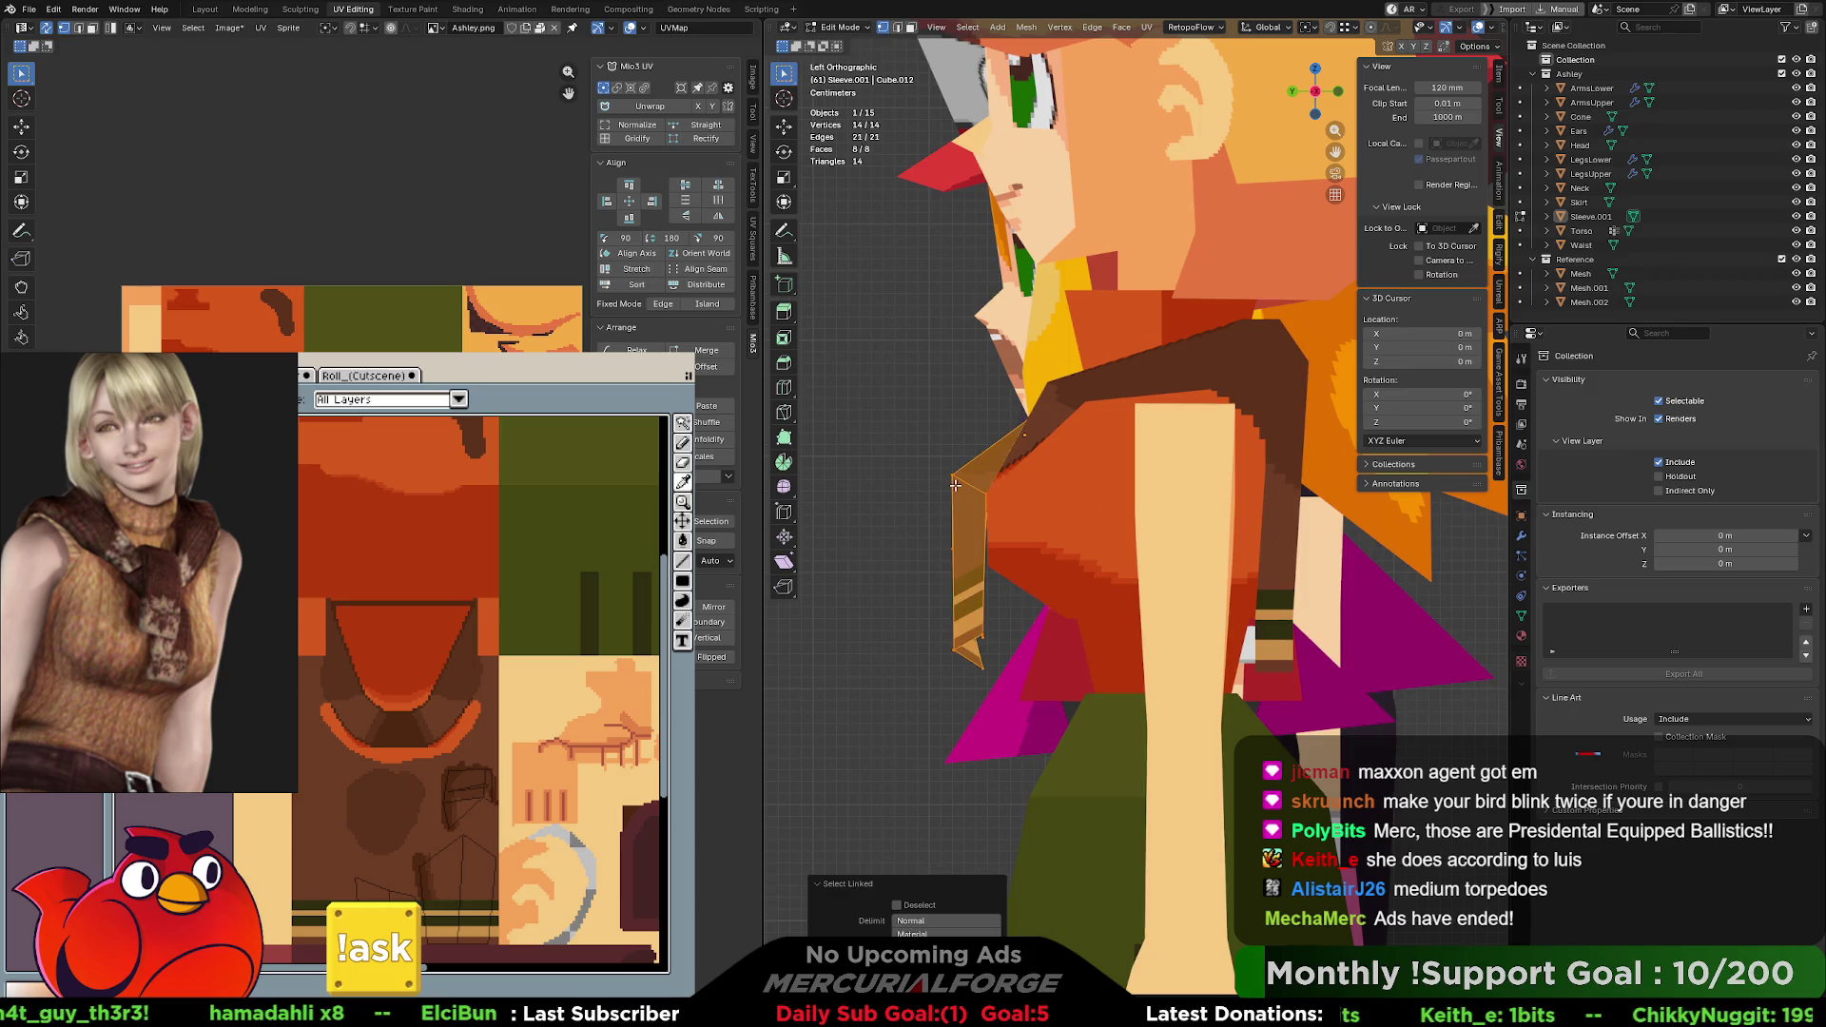
pyautogui.press('g')
pyautogui.press('y')
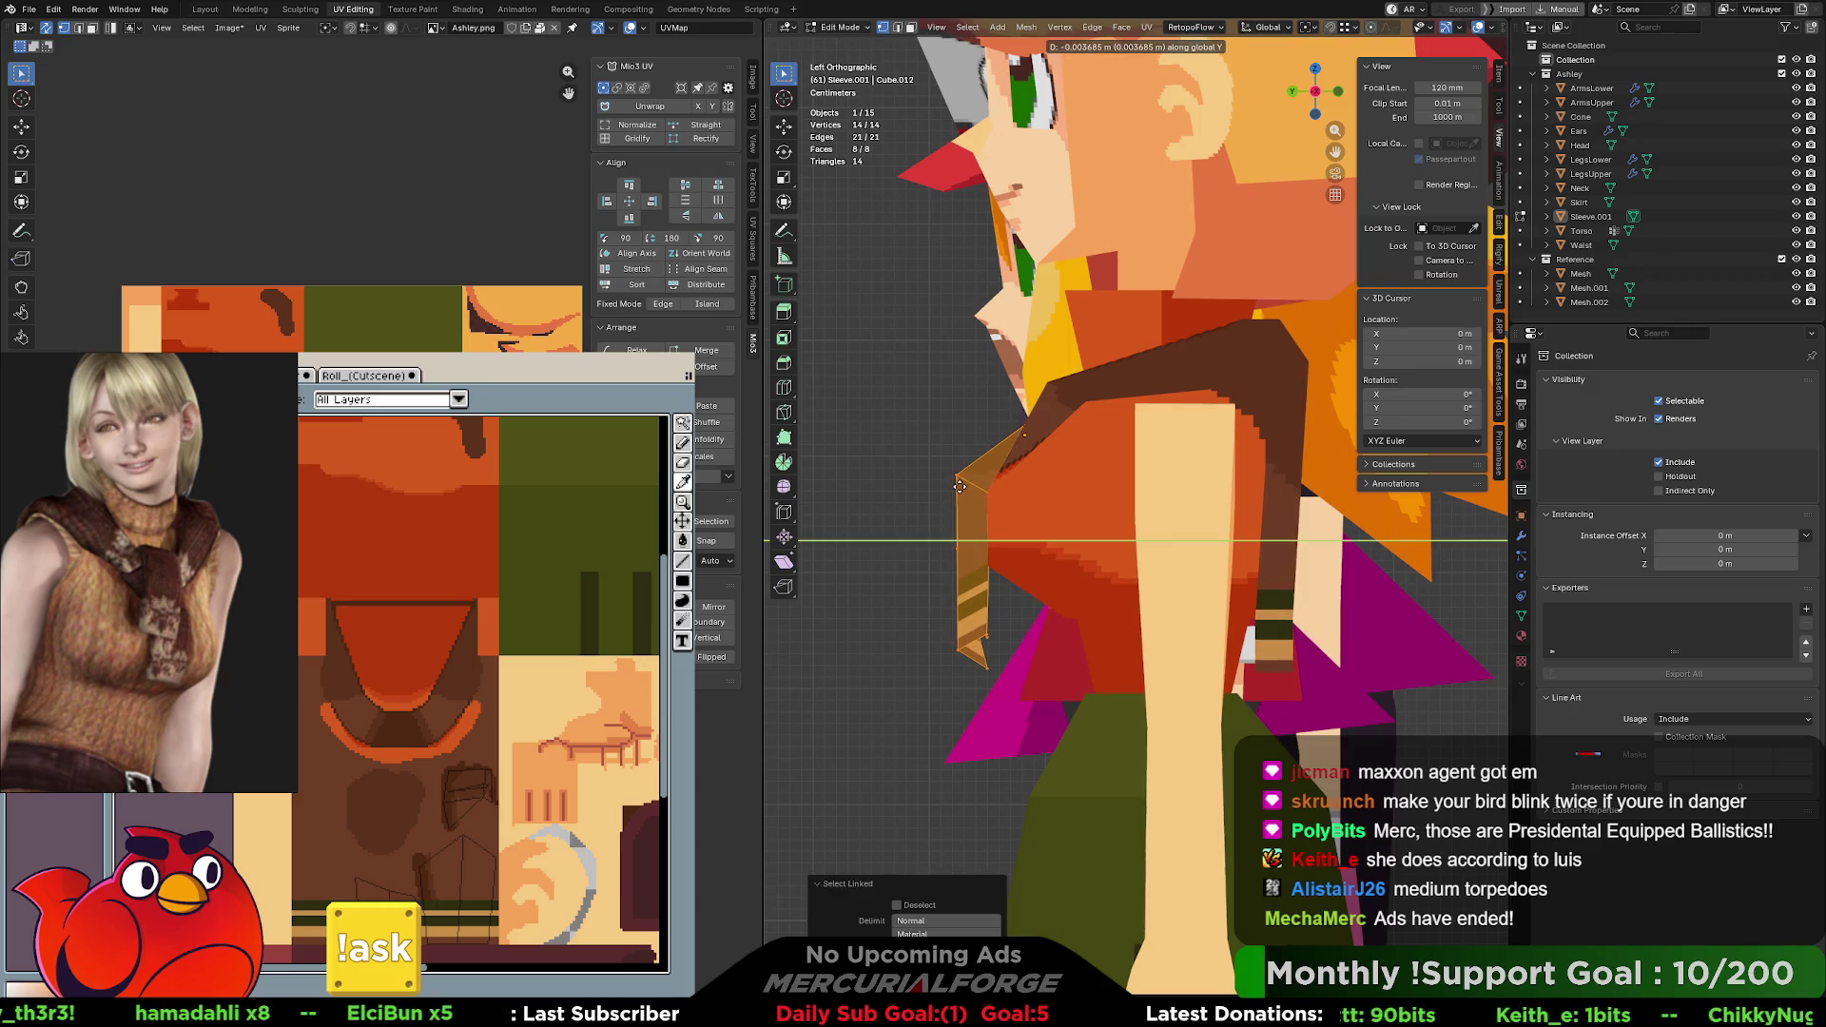
pyautogui.click(959, 485)
pyautogui.click(878, 488)
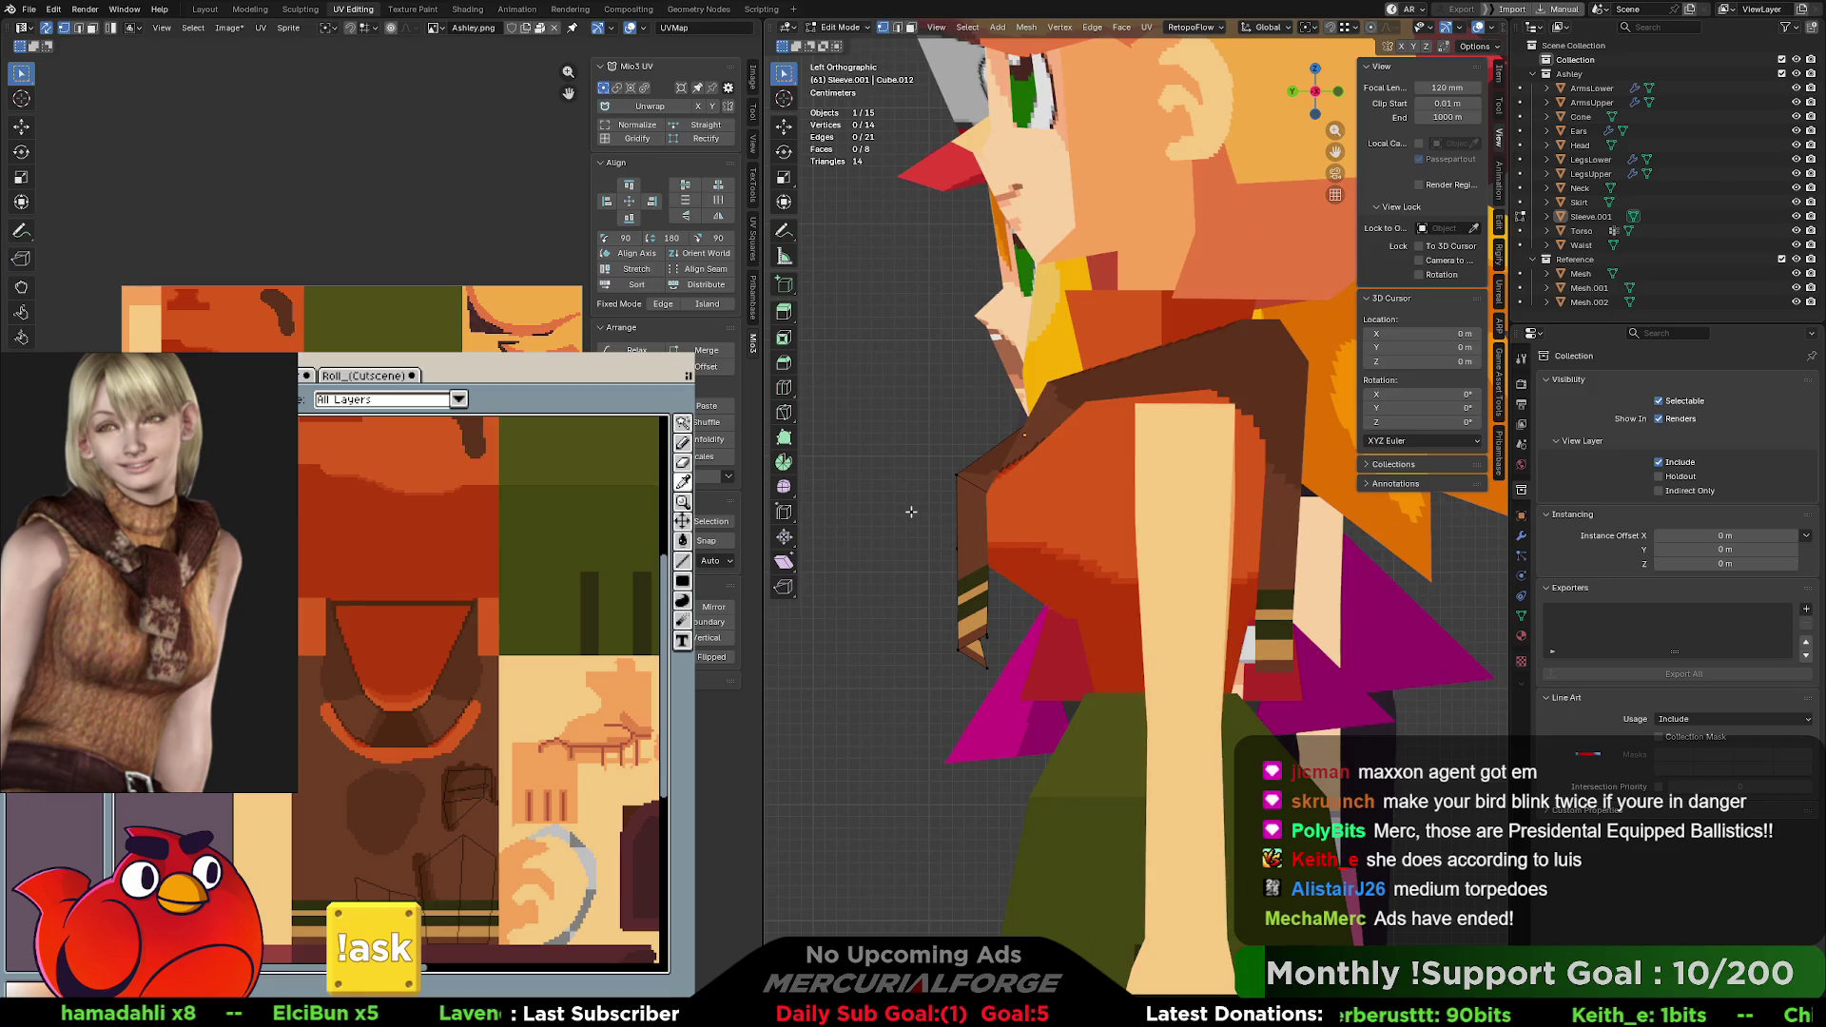
pyautogui.press('KP_Divide')
pyautogui.press('KP_Divide')
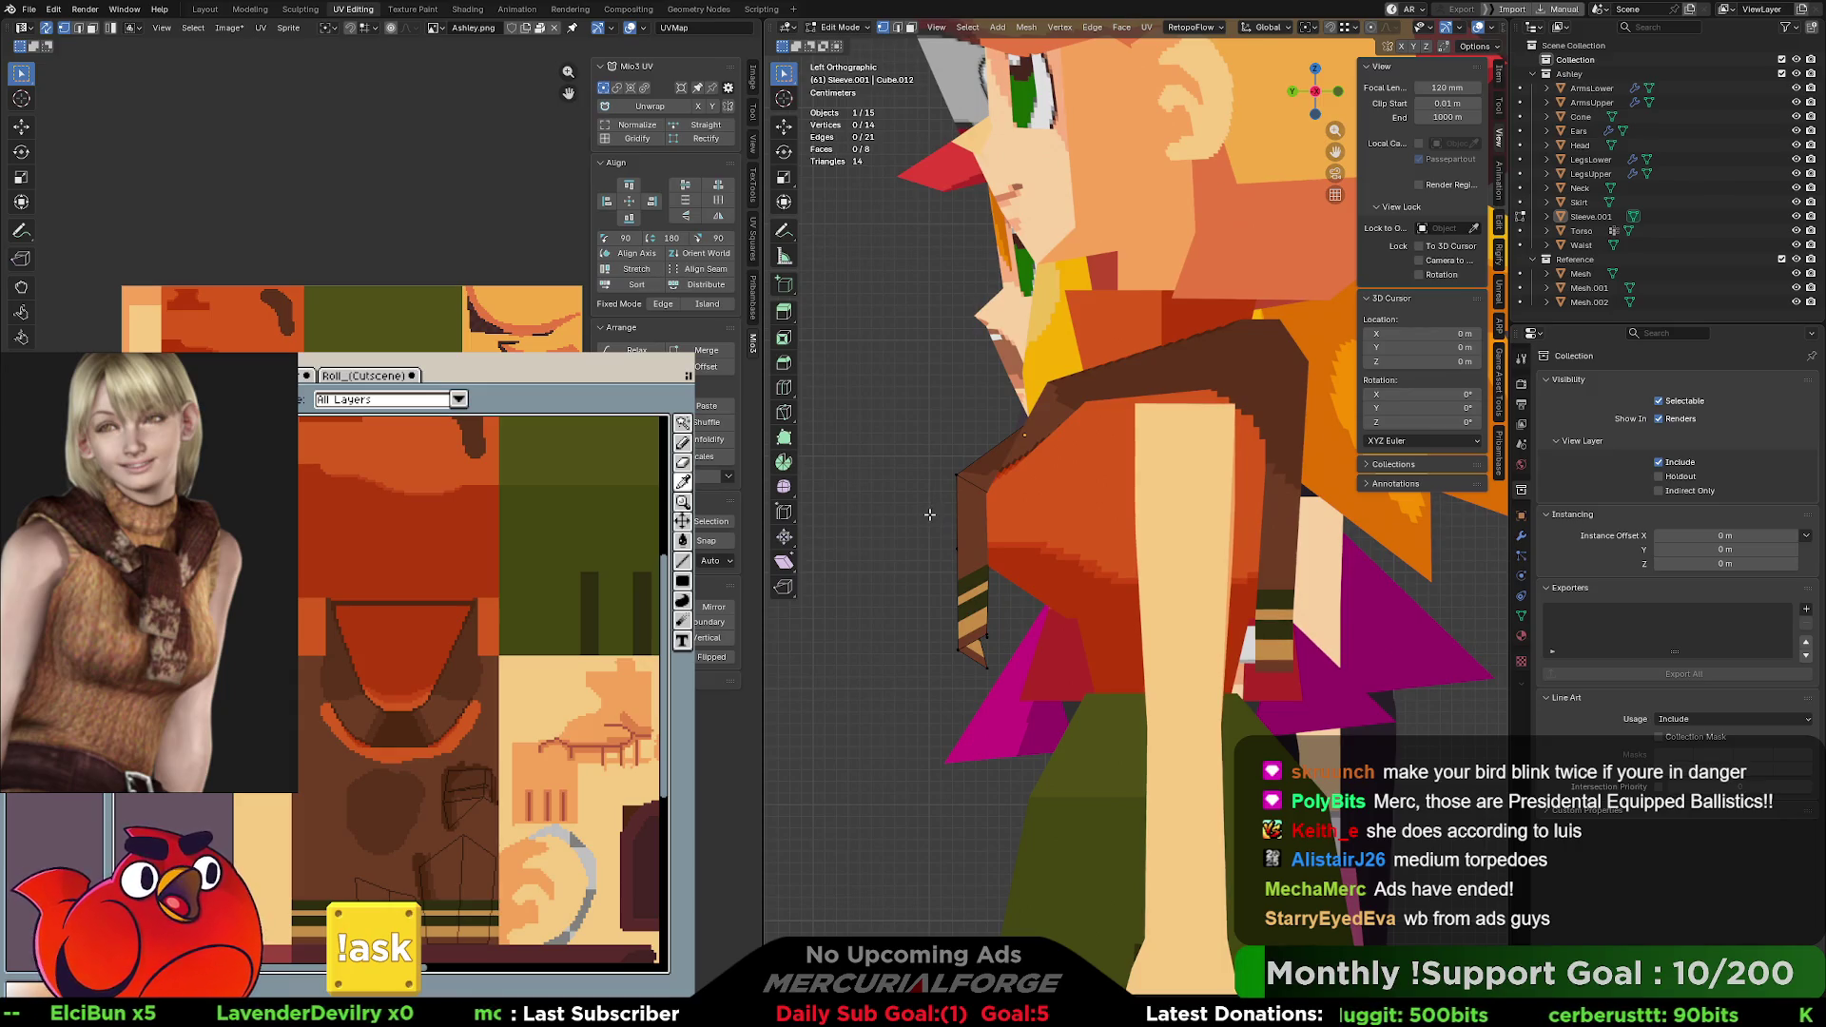
pyautogui.press('KP_8')
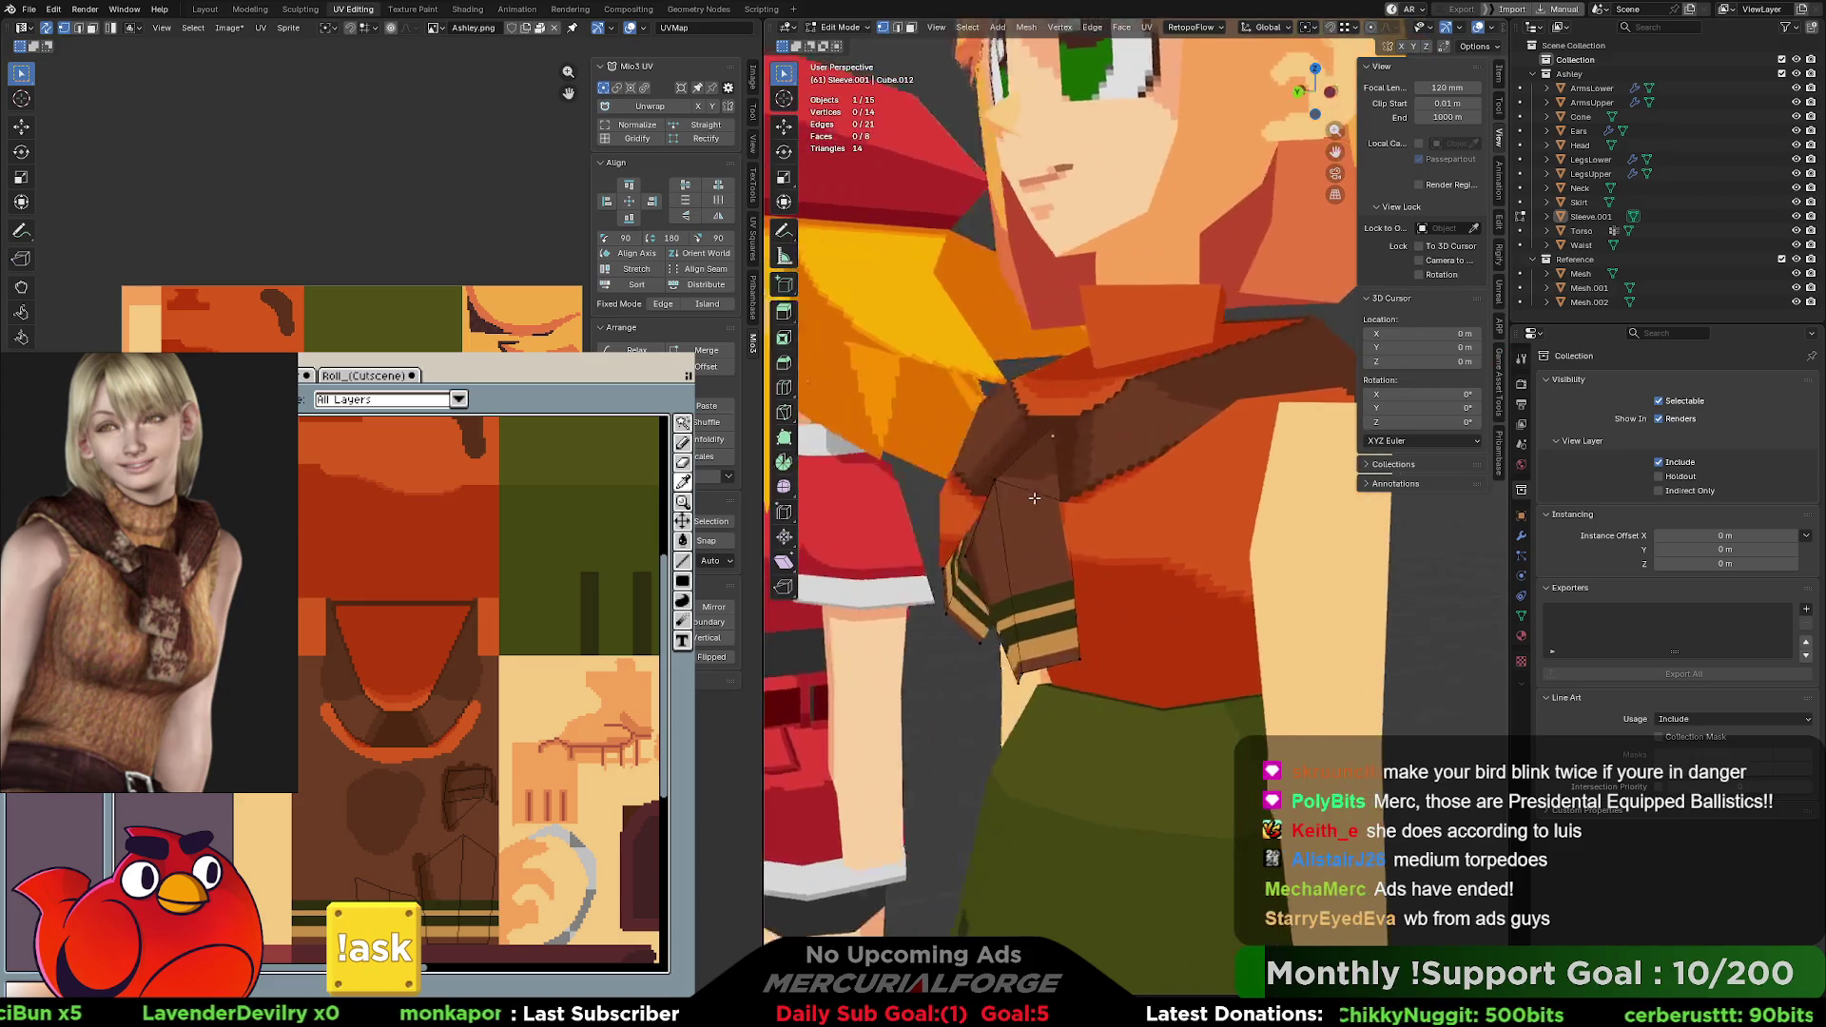
# Inspect textured Ashley beside Roll from several angles, checking the scarf flap, legs and boots.
pyautogui.moveTo(953, 491); pyautogui.dragTo(1171, 493, button='middle')
pyautogui.scroll(-5, 1172, 492)
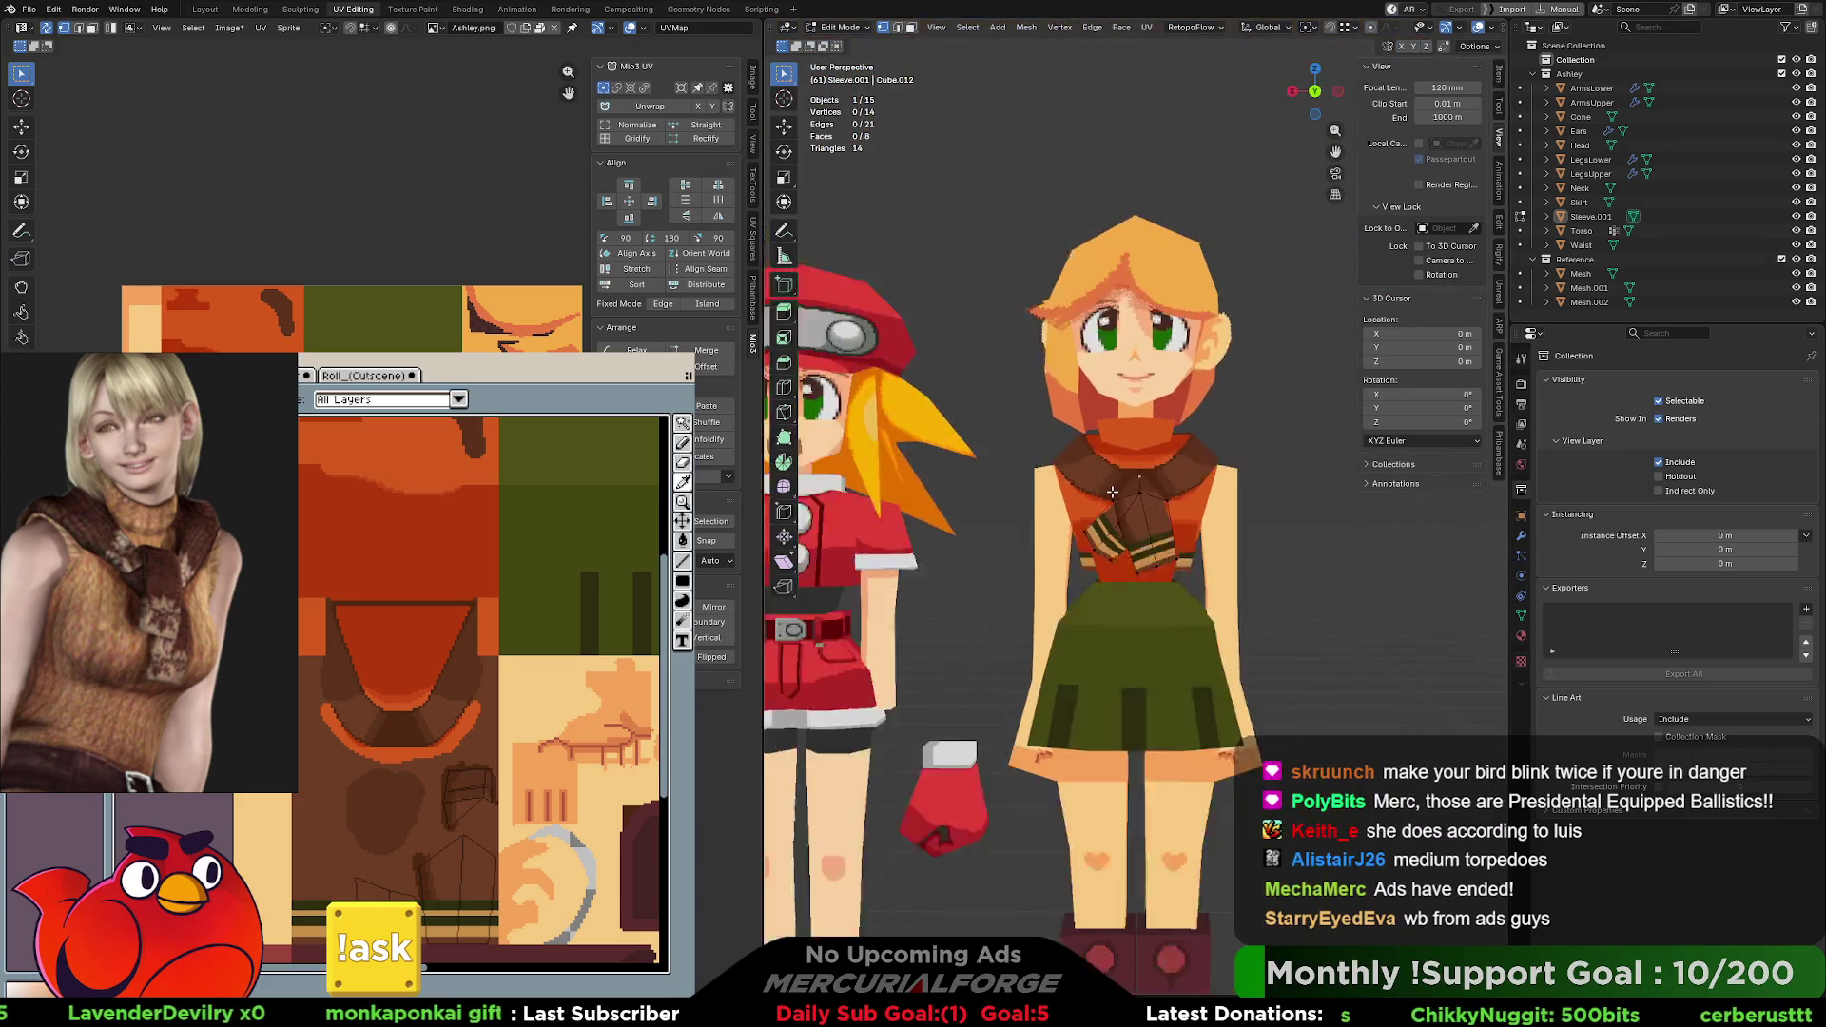
pyautogui.scroll(-3, 1156, 506)
pyautogui.press('Tab')
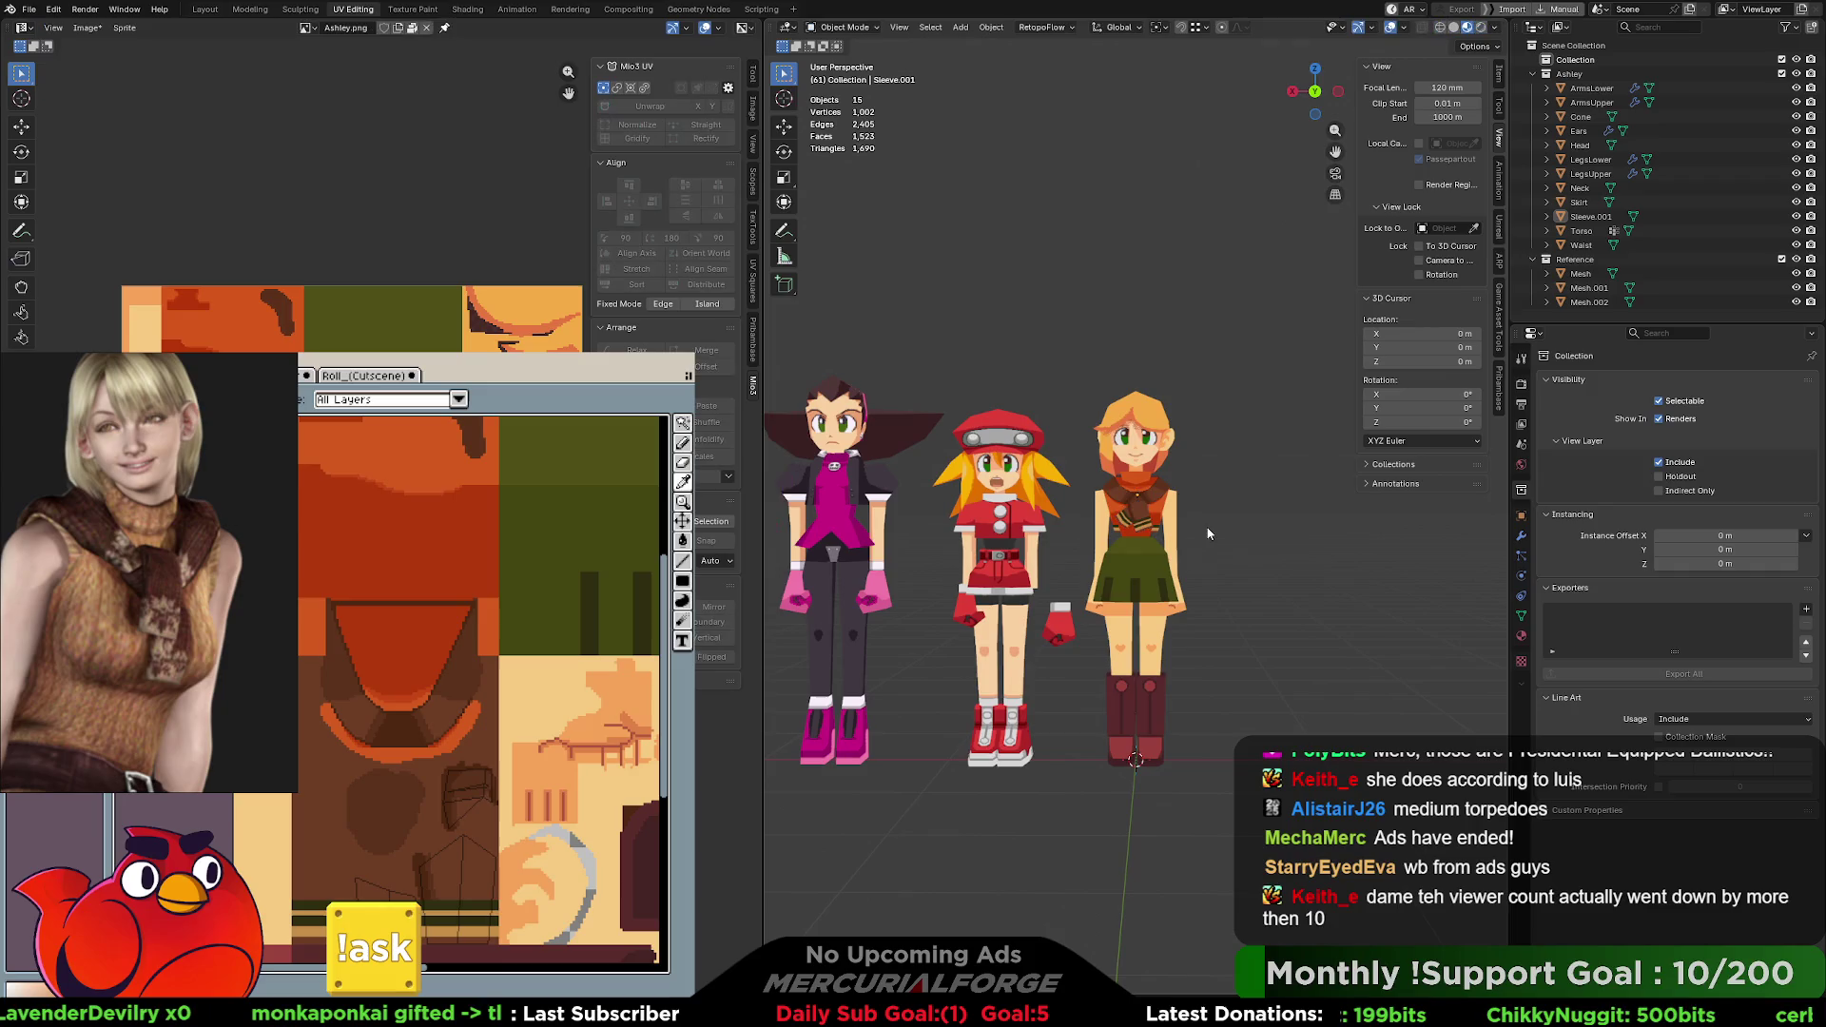
pyautogui.scroll(2, 1209, 526)
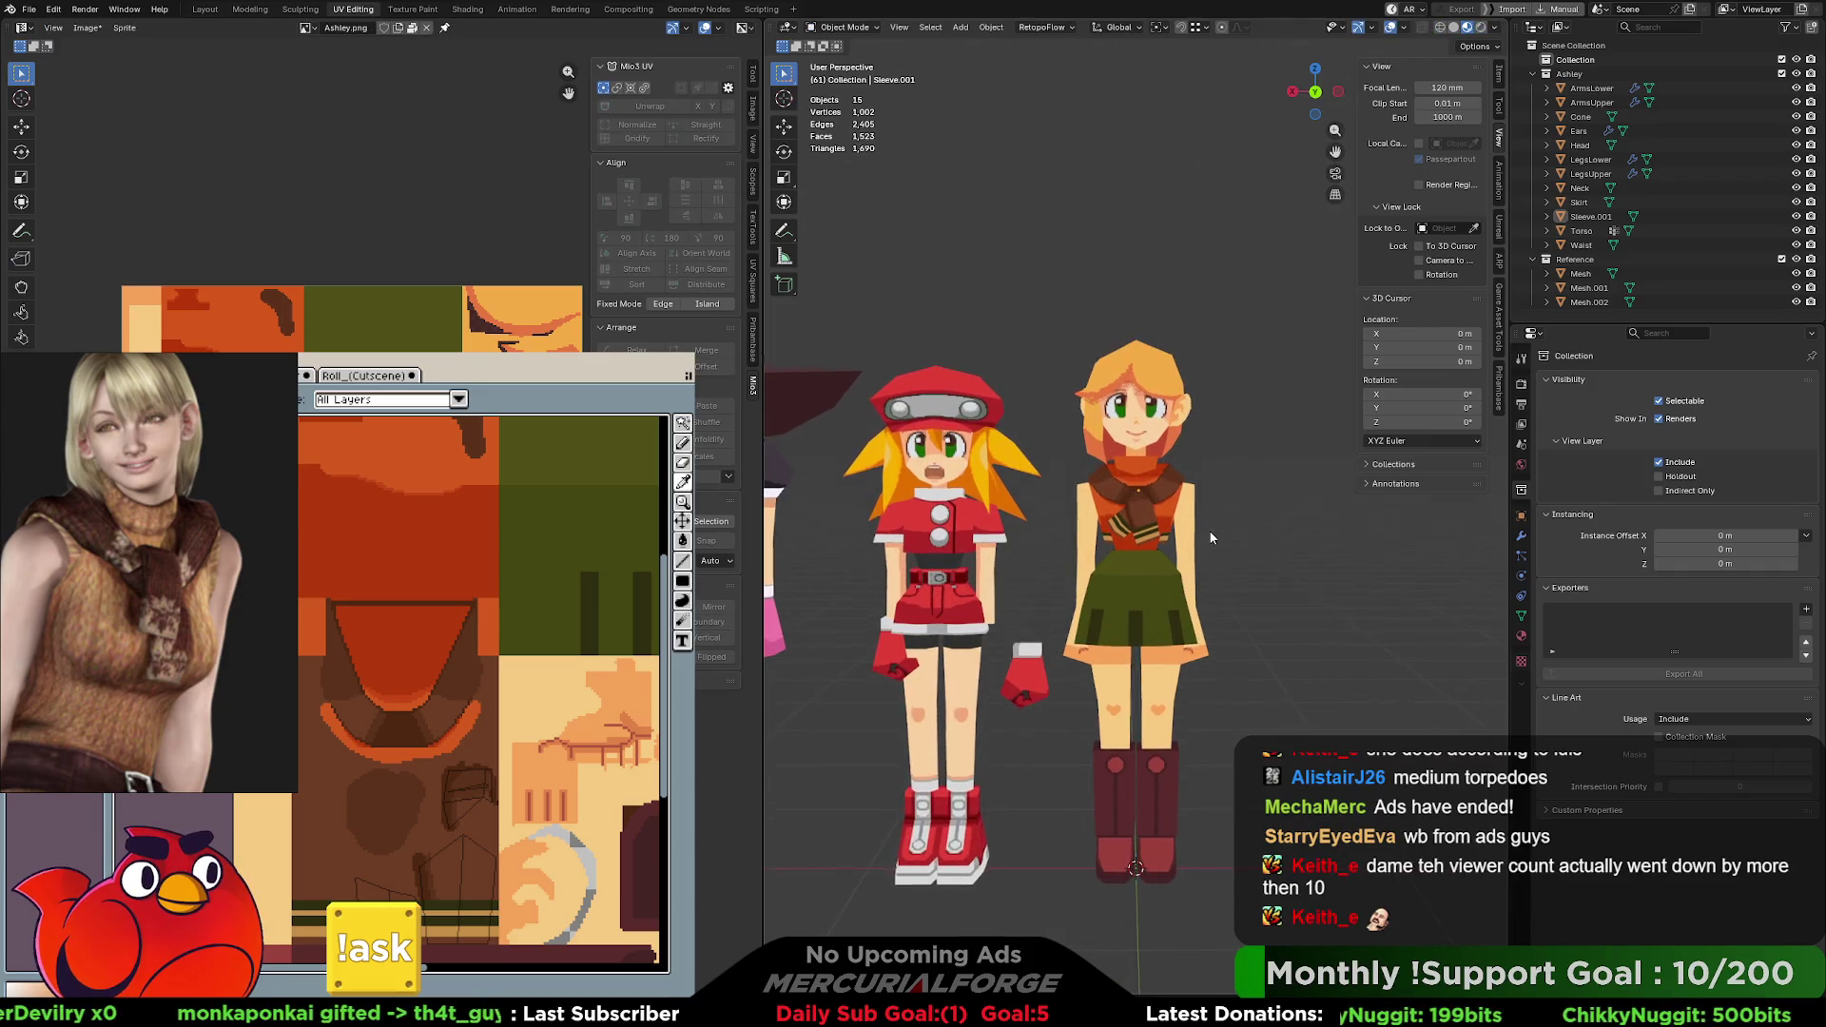
pyautogui.moveTo(1213, 531); pyautogui.dragTo(1222, 539, button='middle')
pyautogui.scroll(1, 1223, 532)
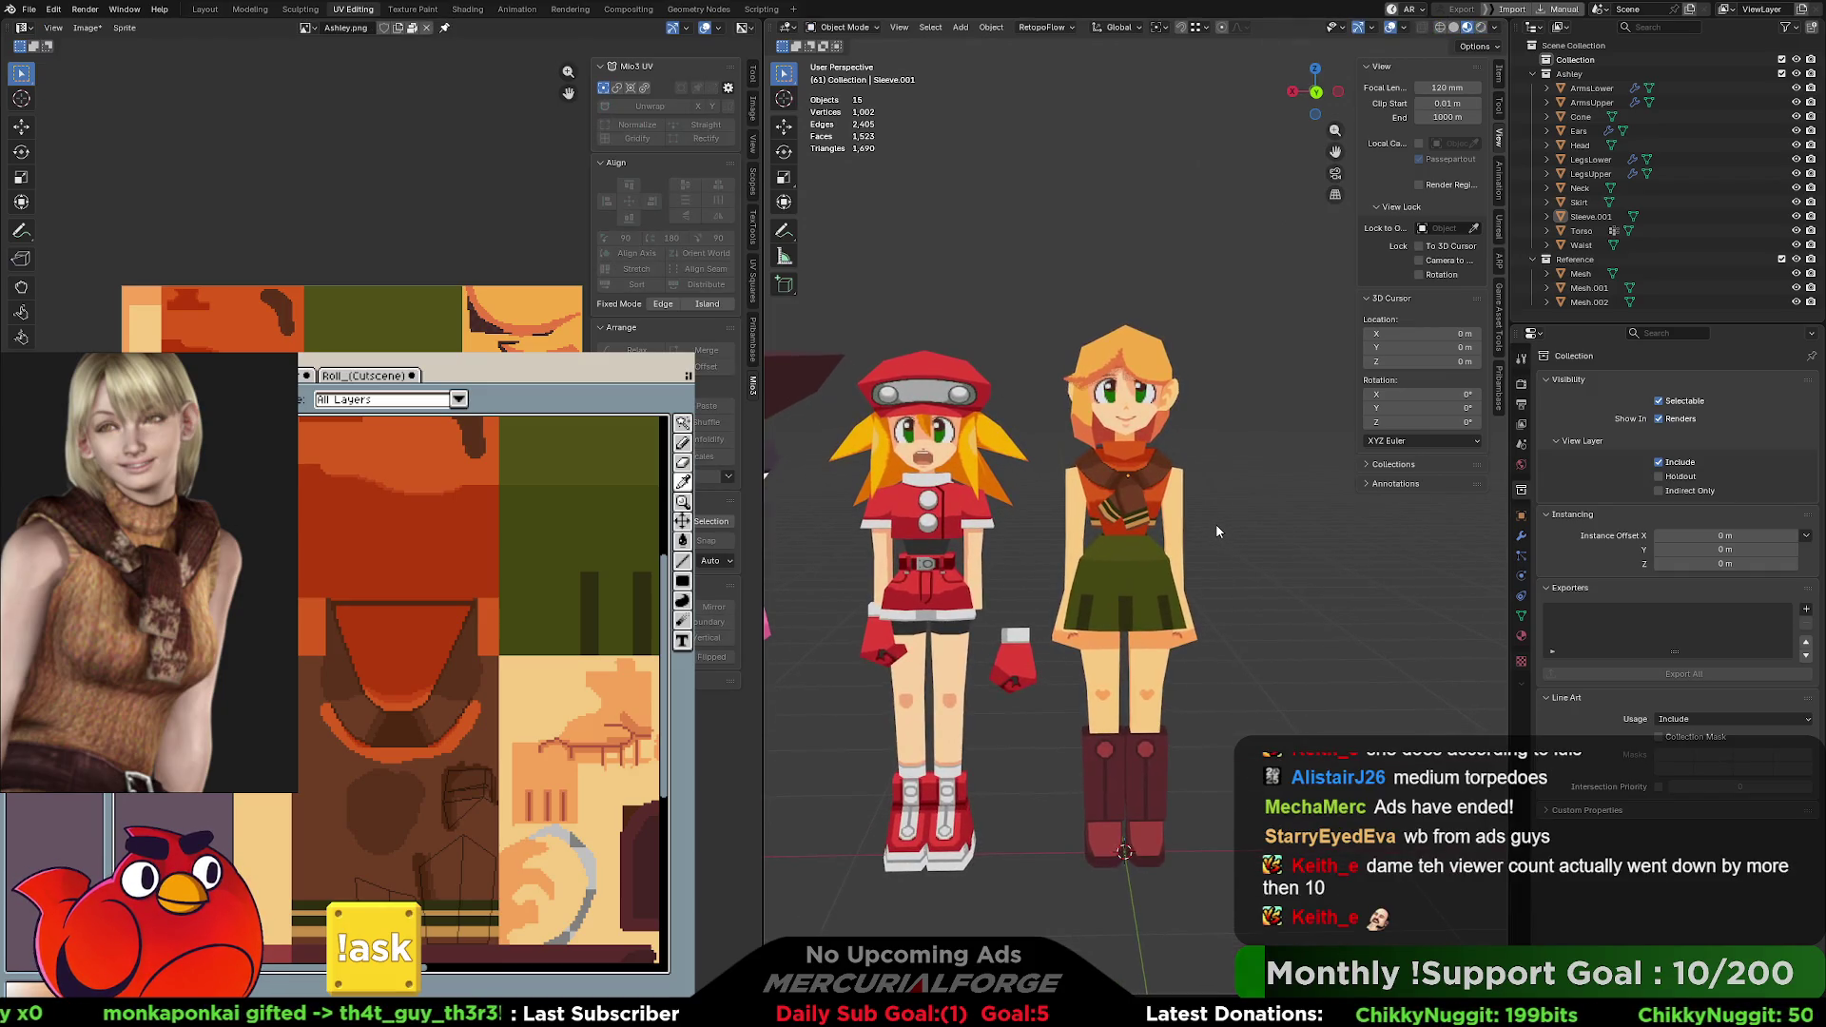
pyautogui.scroll(1, 1213, 524)
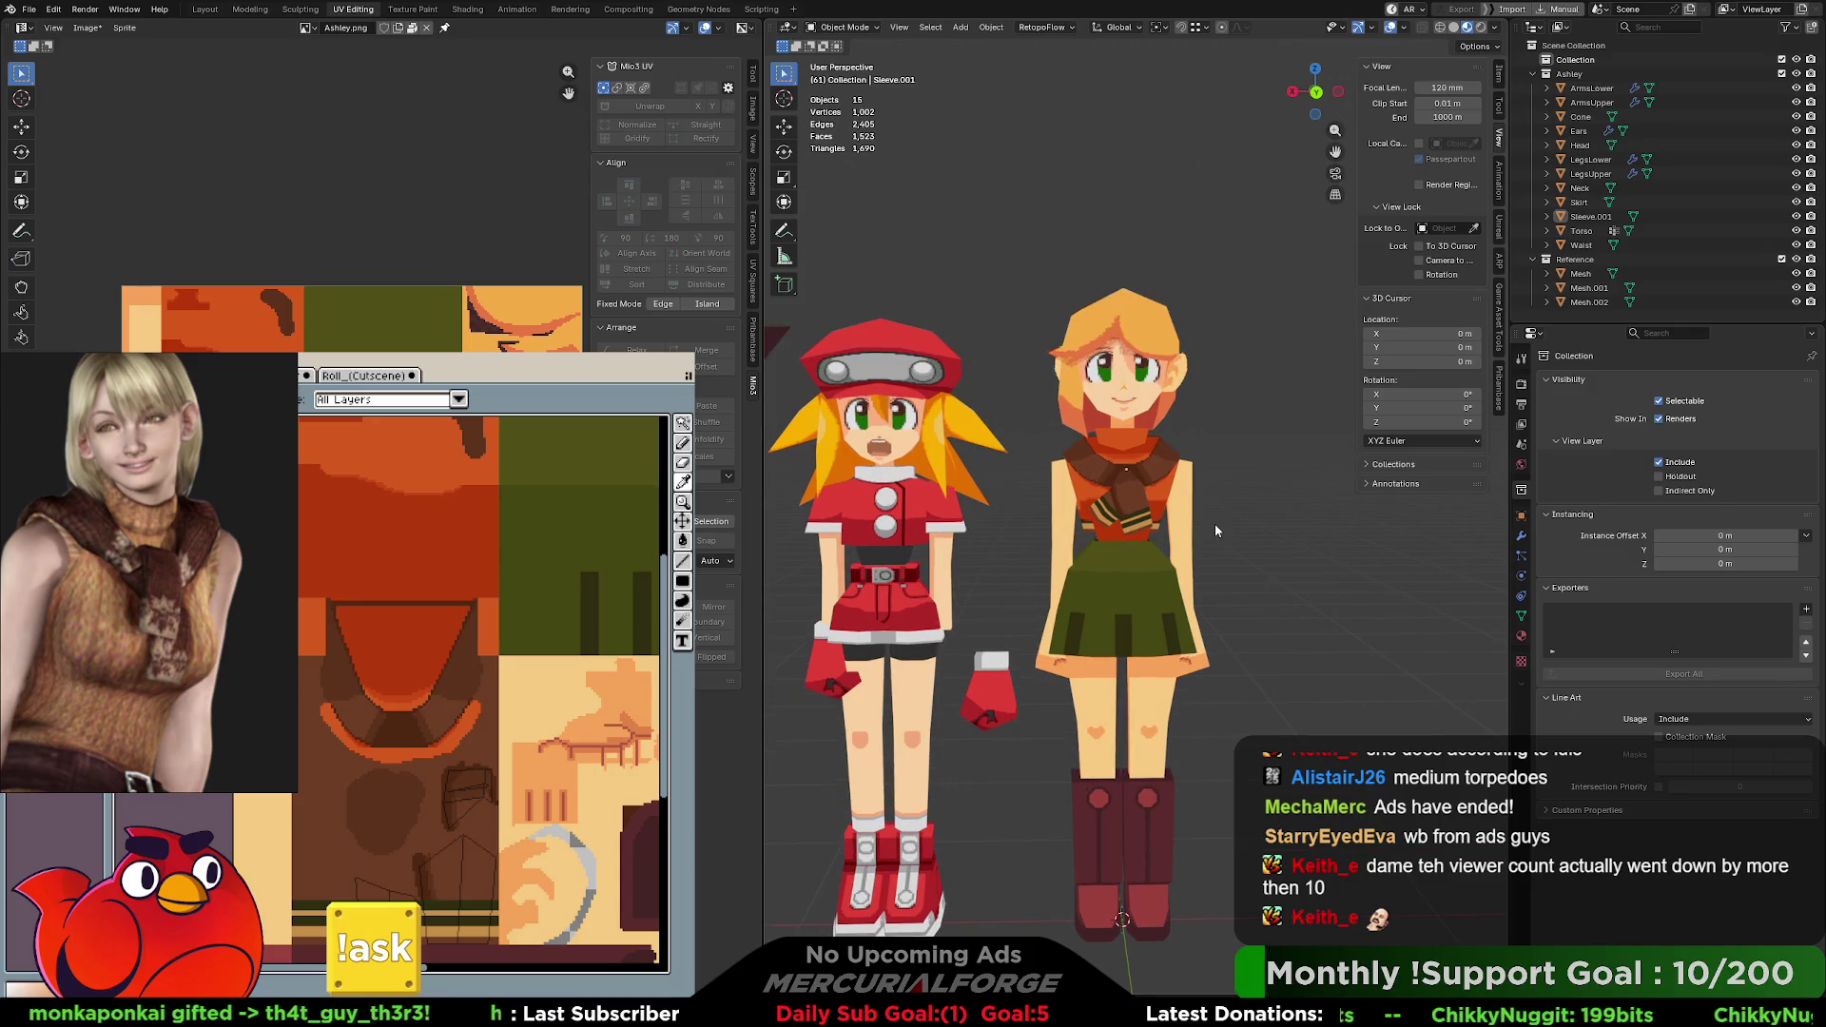
pyautogui.moveTo(1217, 531); pyautogui.dragTo(1214, 529, button='middle')
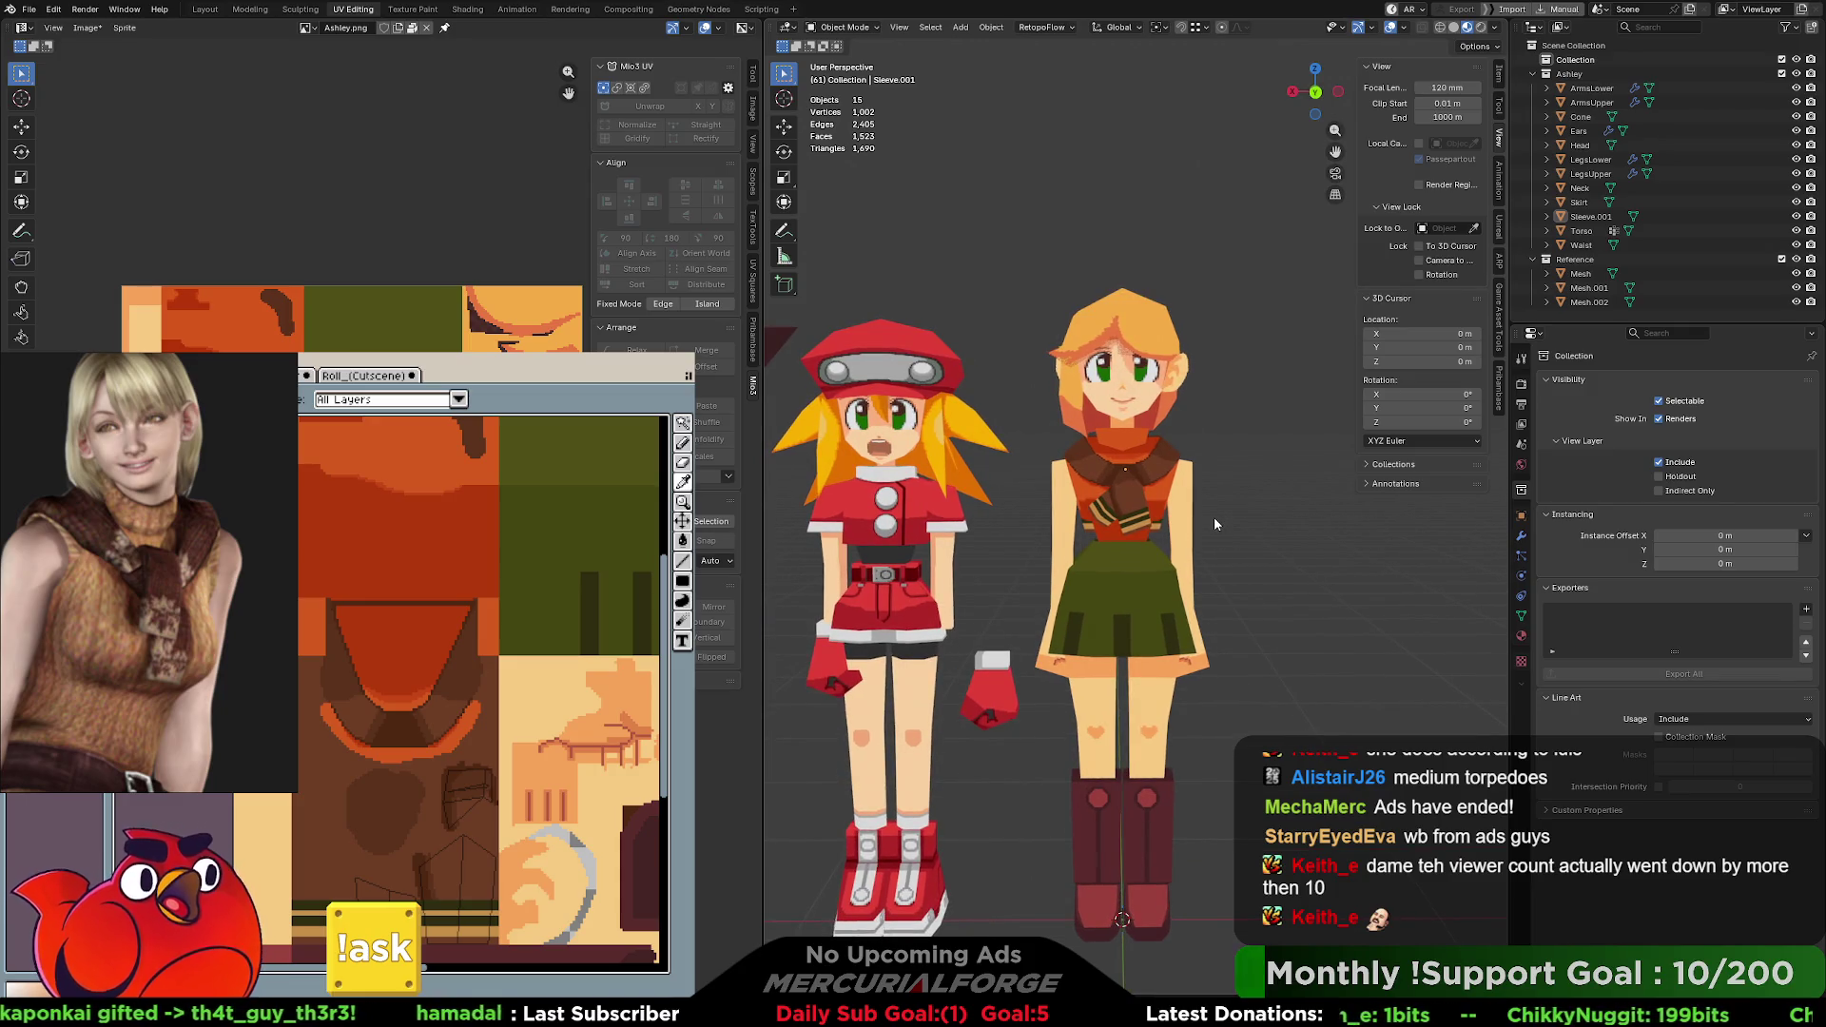
pyautogui.press('Tab')
pyautogui.press('Tab')
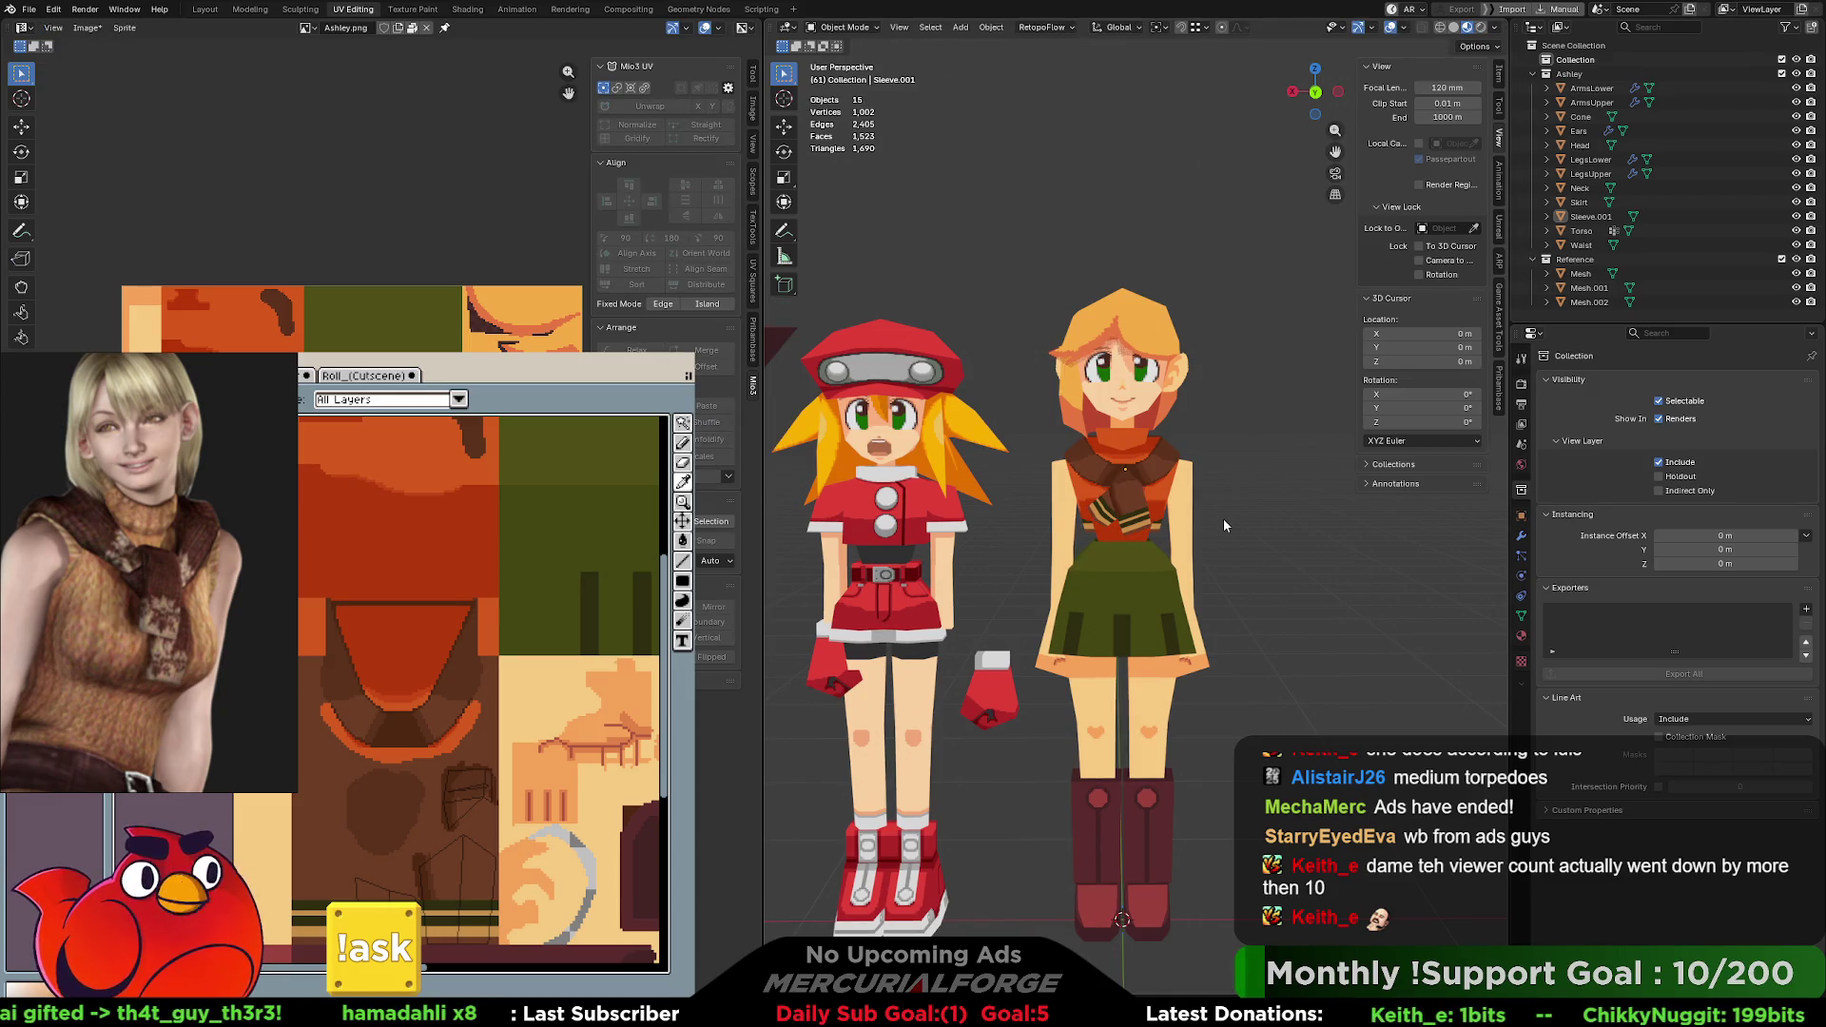
pyautogui.moveTo(1222, 516)
pyautogui.mouseDown(button='middle')
pyautogui.moveTo(1221, 499)
pyautogui.moveTo(854, 517)
pyautogui.moveTo(1222, 518)
pyautogui.mouseUp(button='middle')
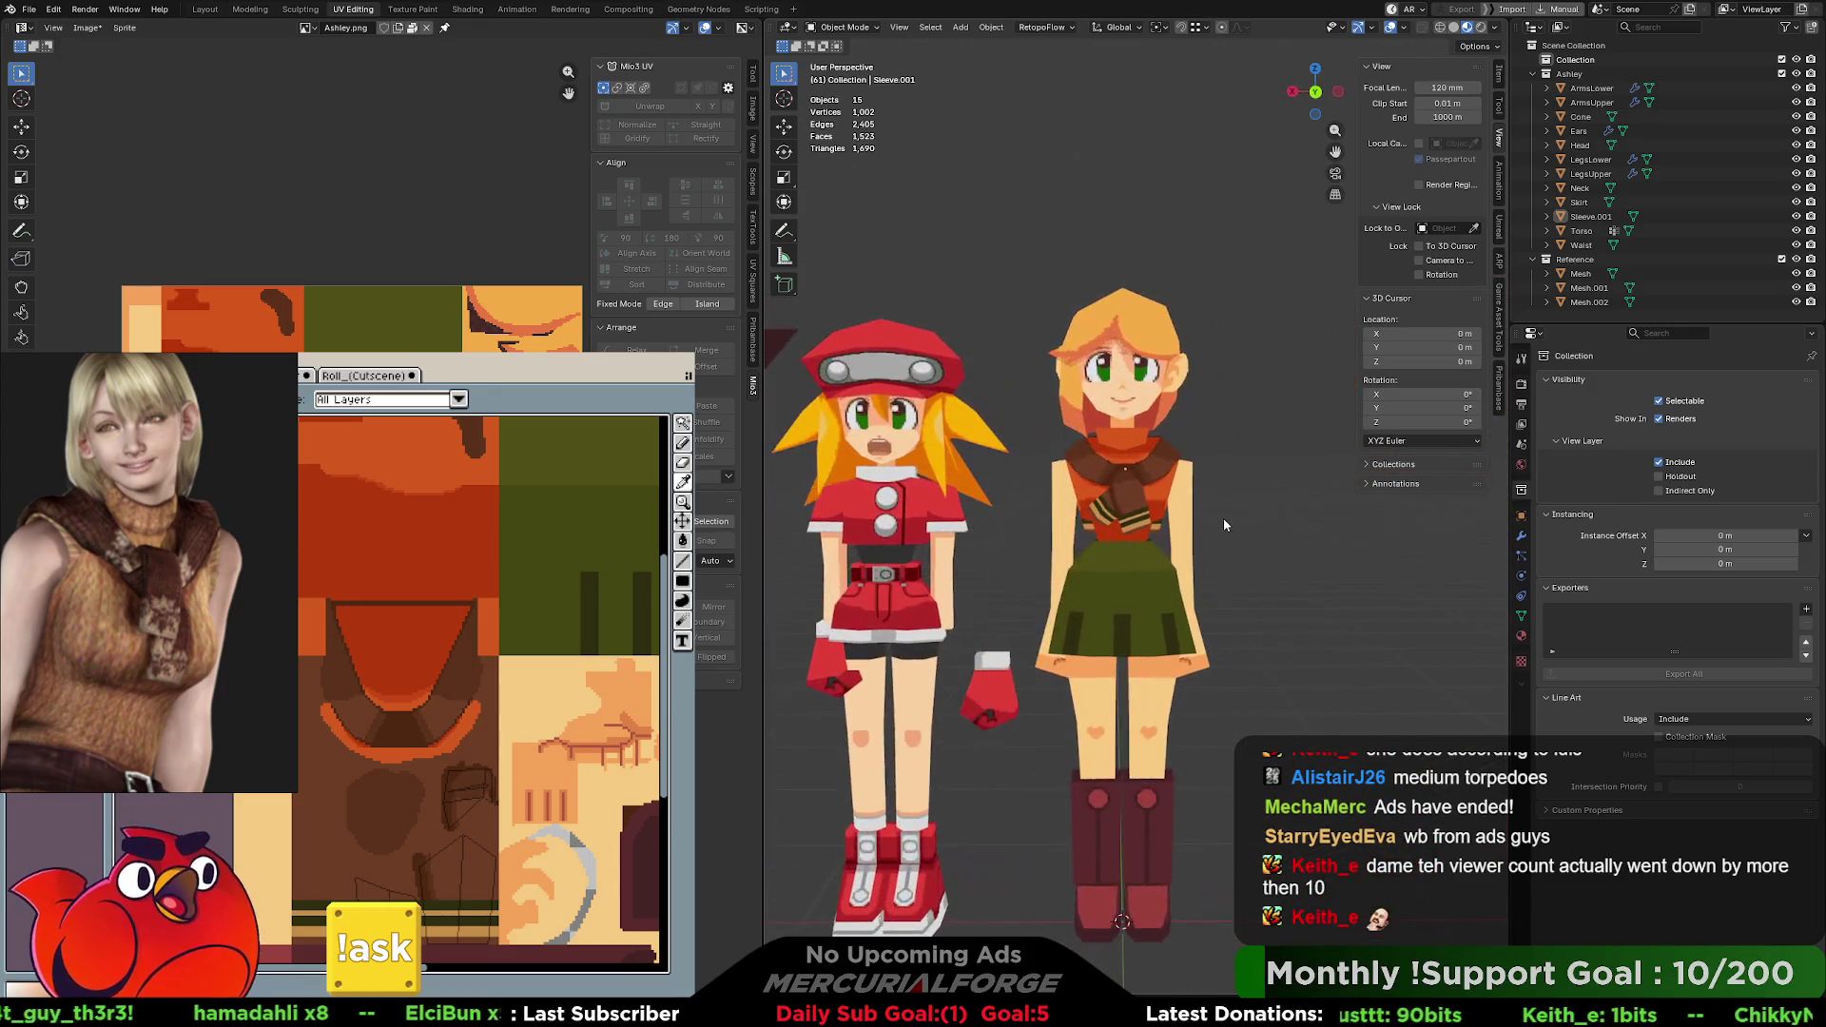
pyautogui.scroll(2, 1214, 467)
pyautogui.scroll(6, 1206, 585)
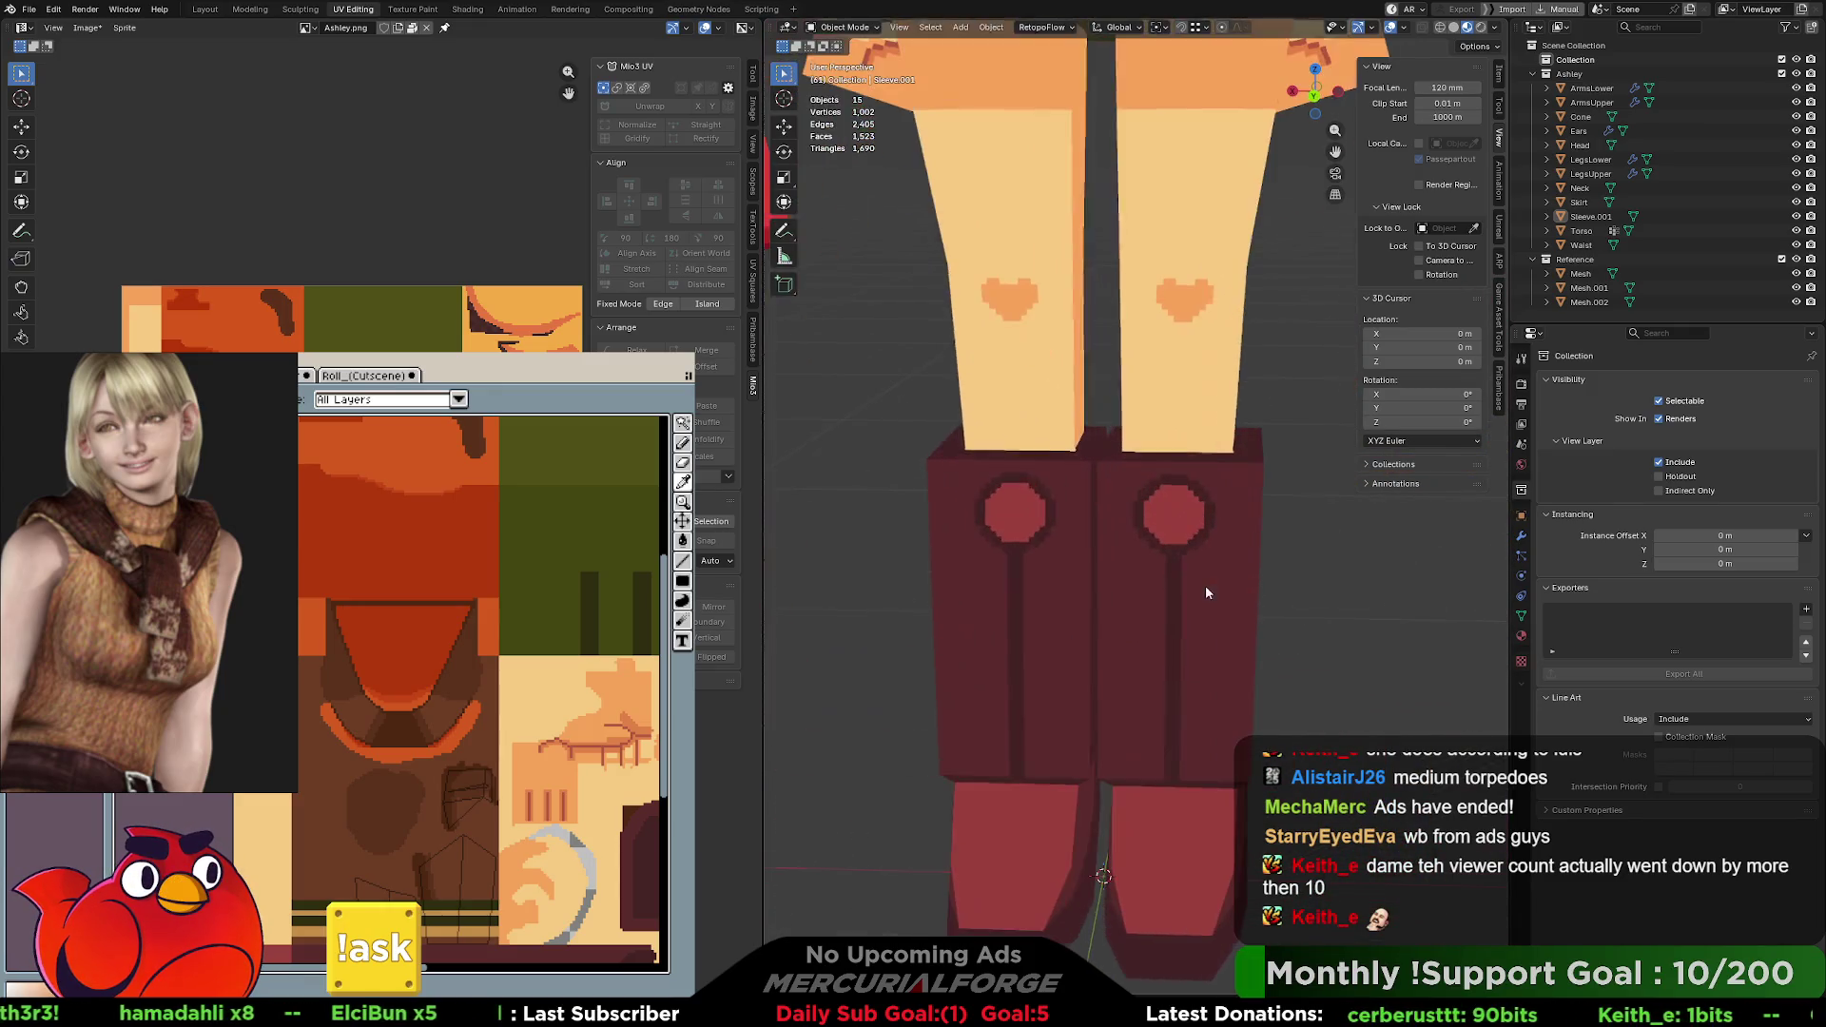
pyautogui.moveTo(1224, 592)
pyautogui.keyDown('shift'); pyautogui.mouseDown(button='middle')
pyautogui.moveTo(1232, 464)
pyautogui.moveTo(1096, 444)
pyautogui.moveTo(1080, 489)
pyautogui.moveTo(1283, 492)
pyautogui.moveTo(1196, 488)
pyautogui.mouseUp(button='middle'); pyautogui.keyUp('shift')
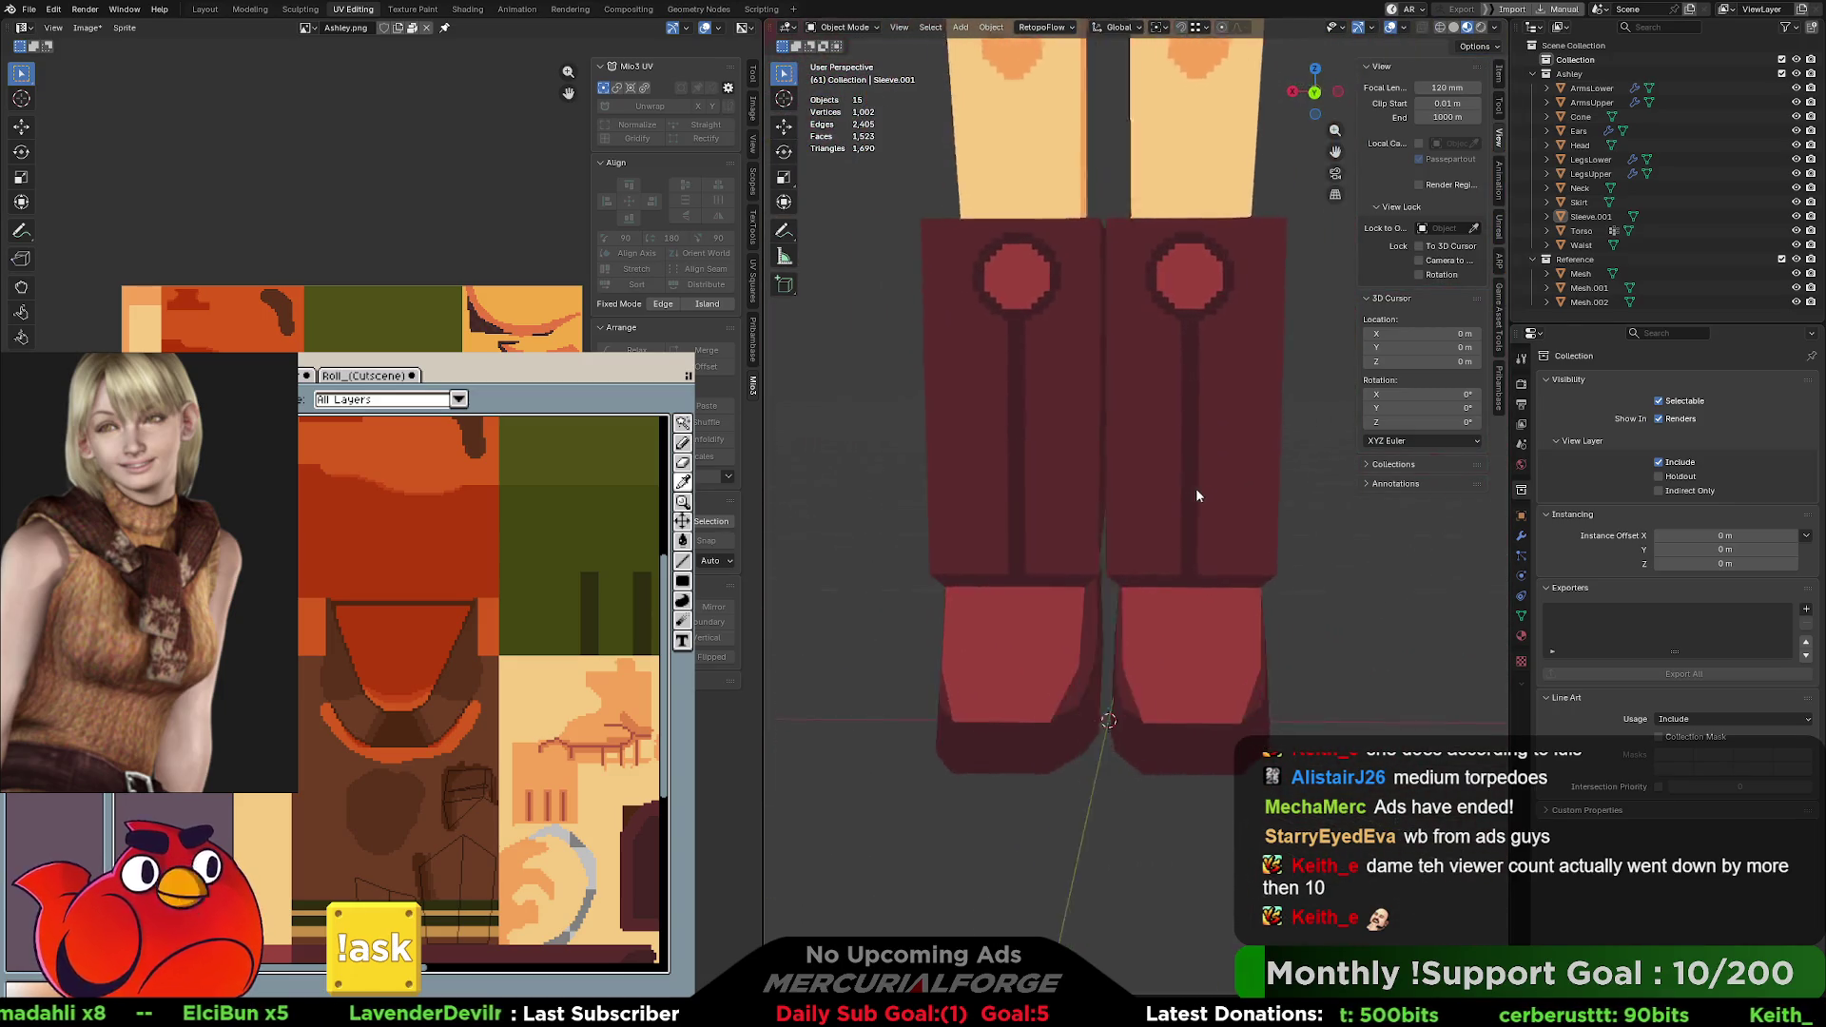
pyautogui.scroll(-1, 1177, 488)
pyautogui.scroll(-4, 1188, 483)
pyautogui.scroll(-2, 1196, 457)
pyautogui.scroll(1, 1214, 625)
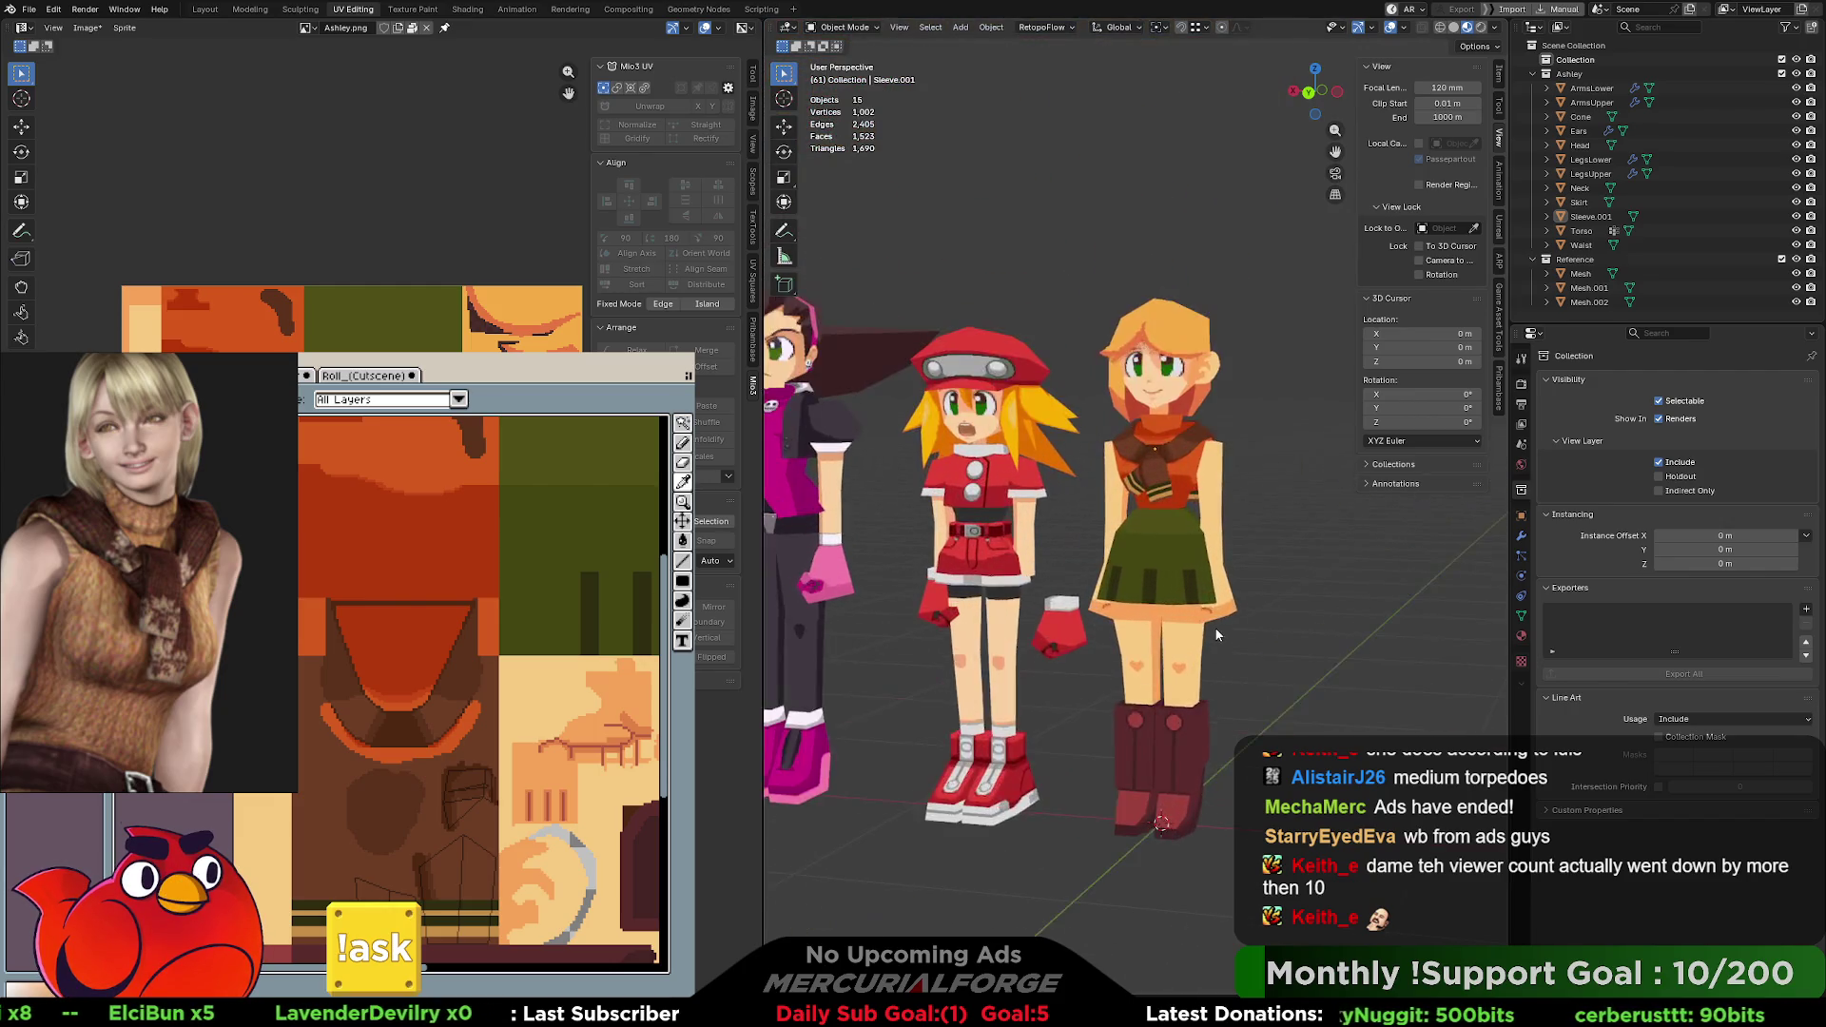
pyautogui.scroll(3, 1215, 626)
pyautogui.scroll(1, 1220, 607)
pyautogui.scroll(2, 1213, 627)
pyautogui.scroll(2, 1206, 648)
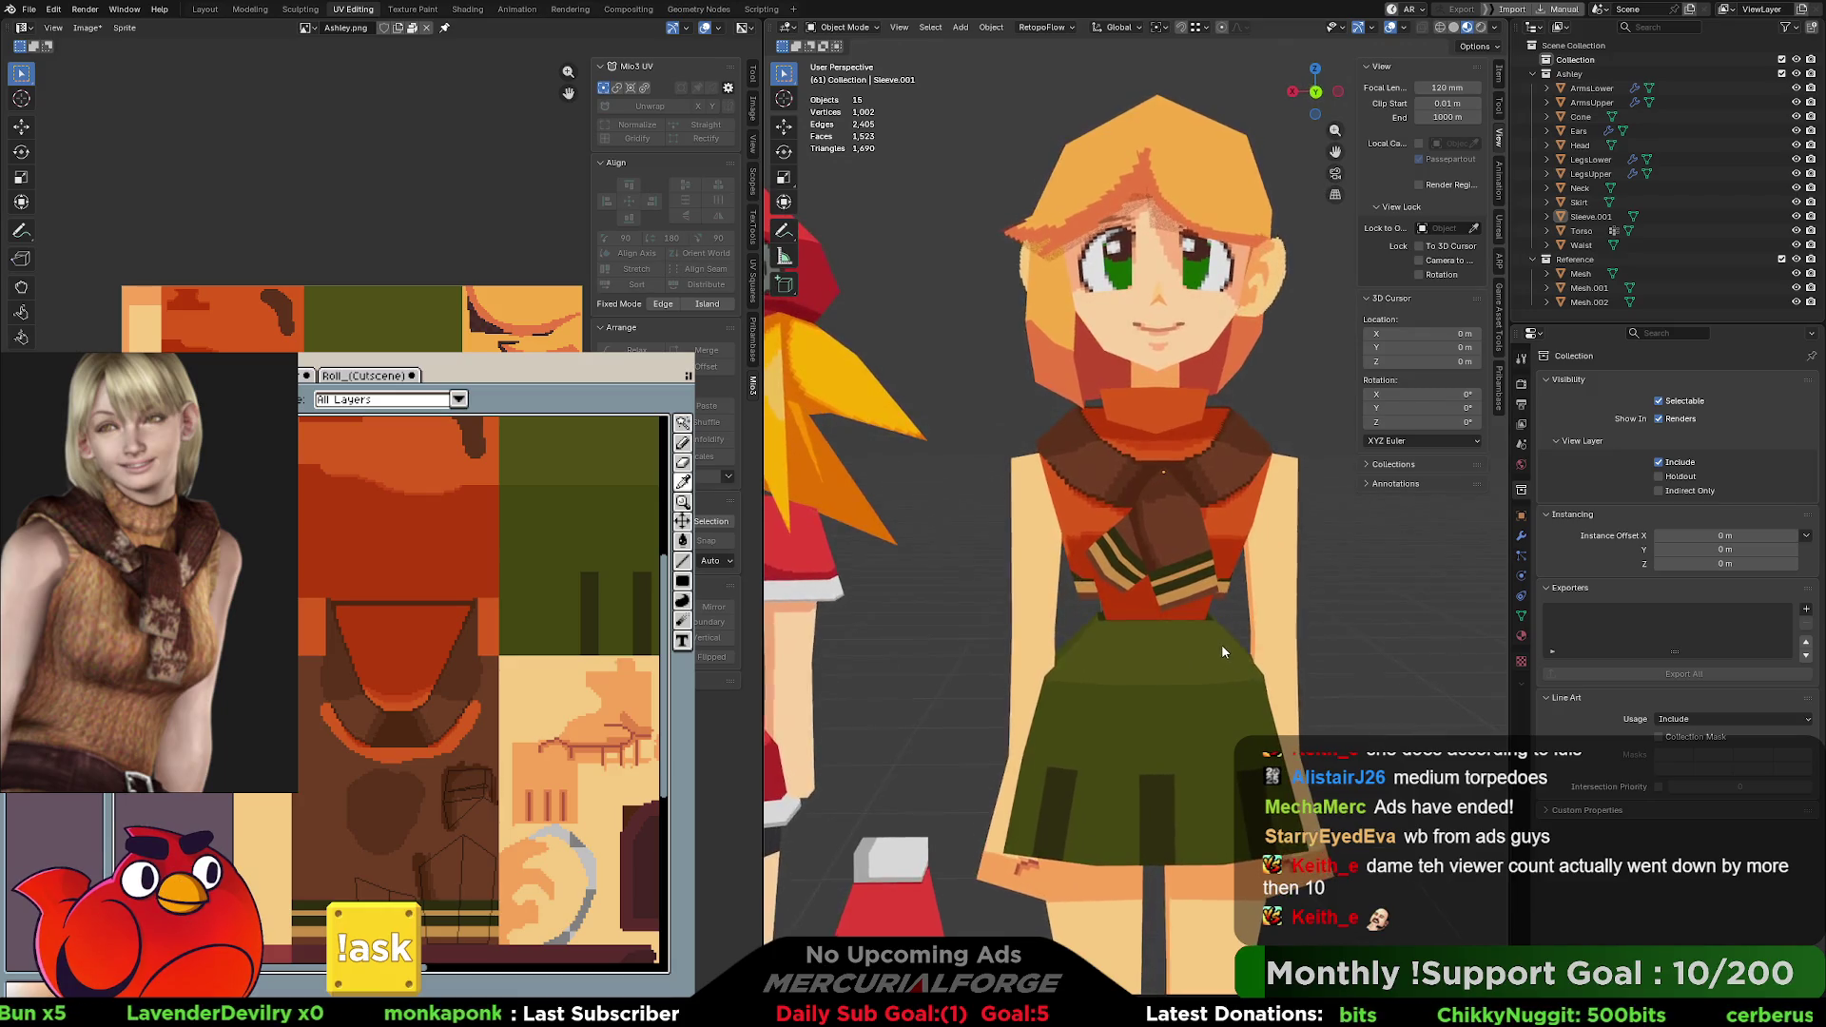
# Lasso-outline the skin areas of Ashley's texture and save so Blender reloads it.
pyautogui.moveTo(1219, 644)
pyautogui.mouseDown(button='middle')
pyautogui.moveTo(1058, 638)
pyautogui.moveTo(1297, 649)
pyautogui.moveTo(1236, 654)
pyautogui.mouseUp(button='middle')
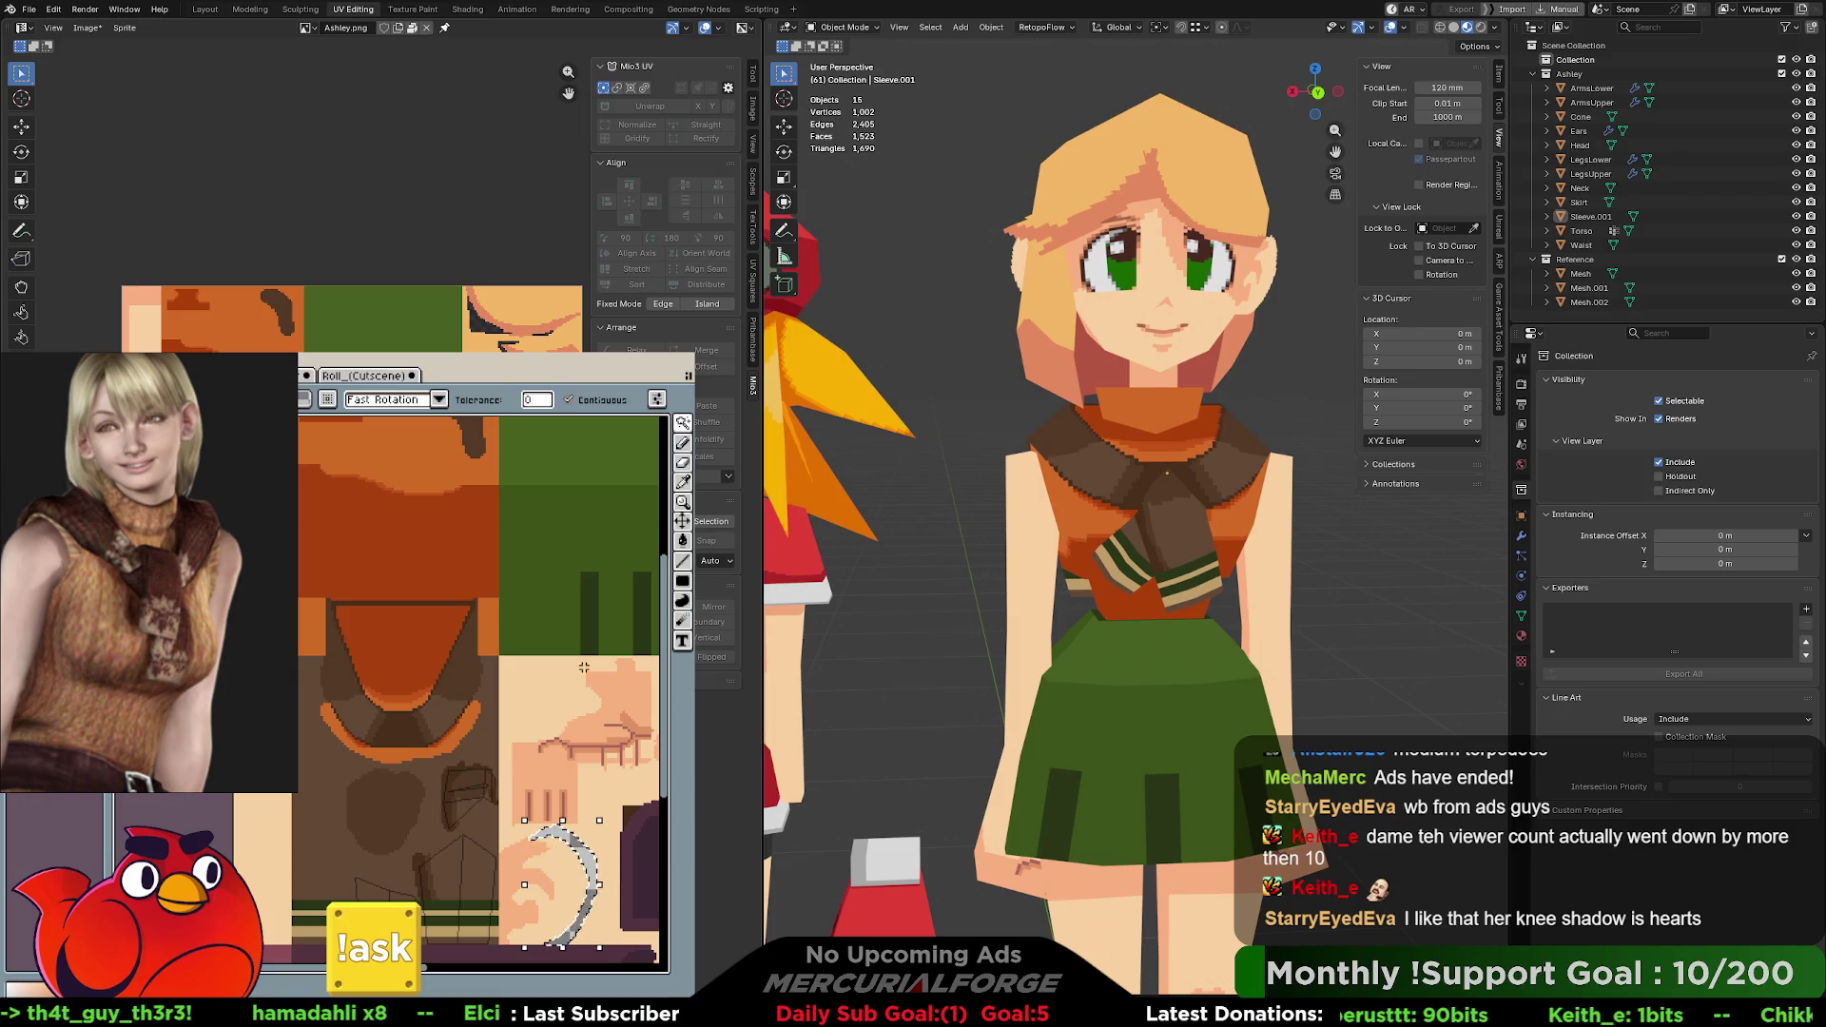
pyautogui.scroll(-3, 472, 672)
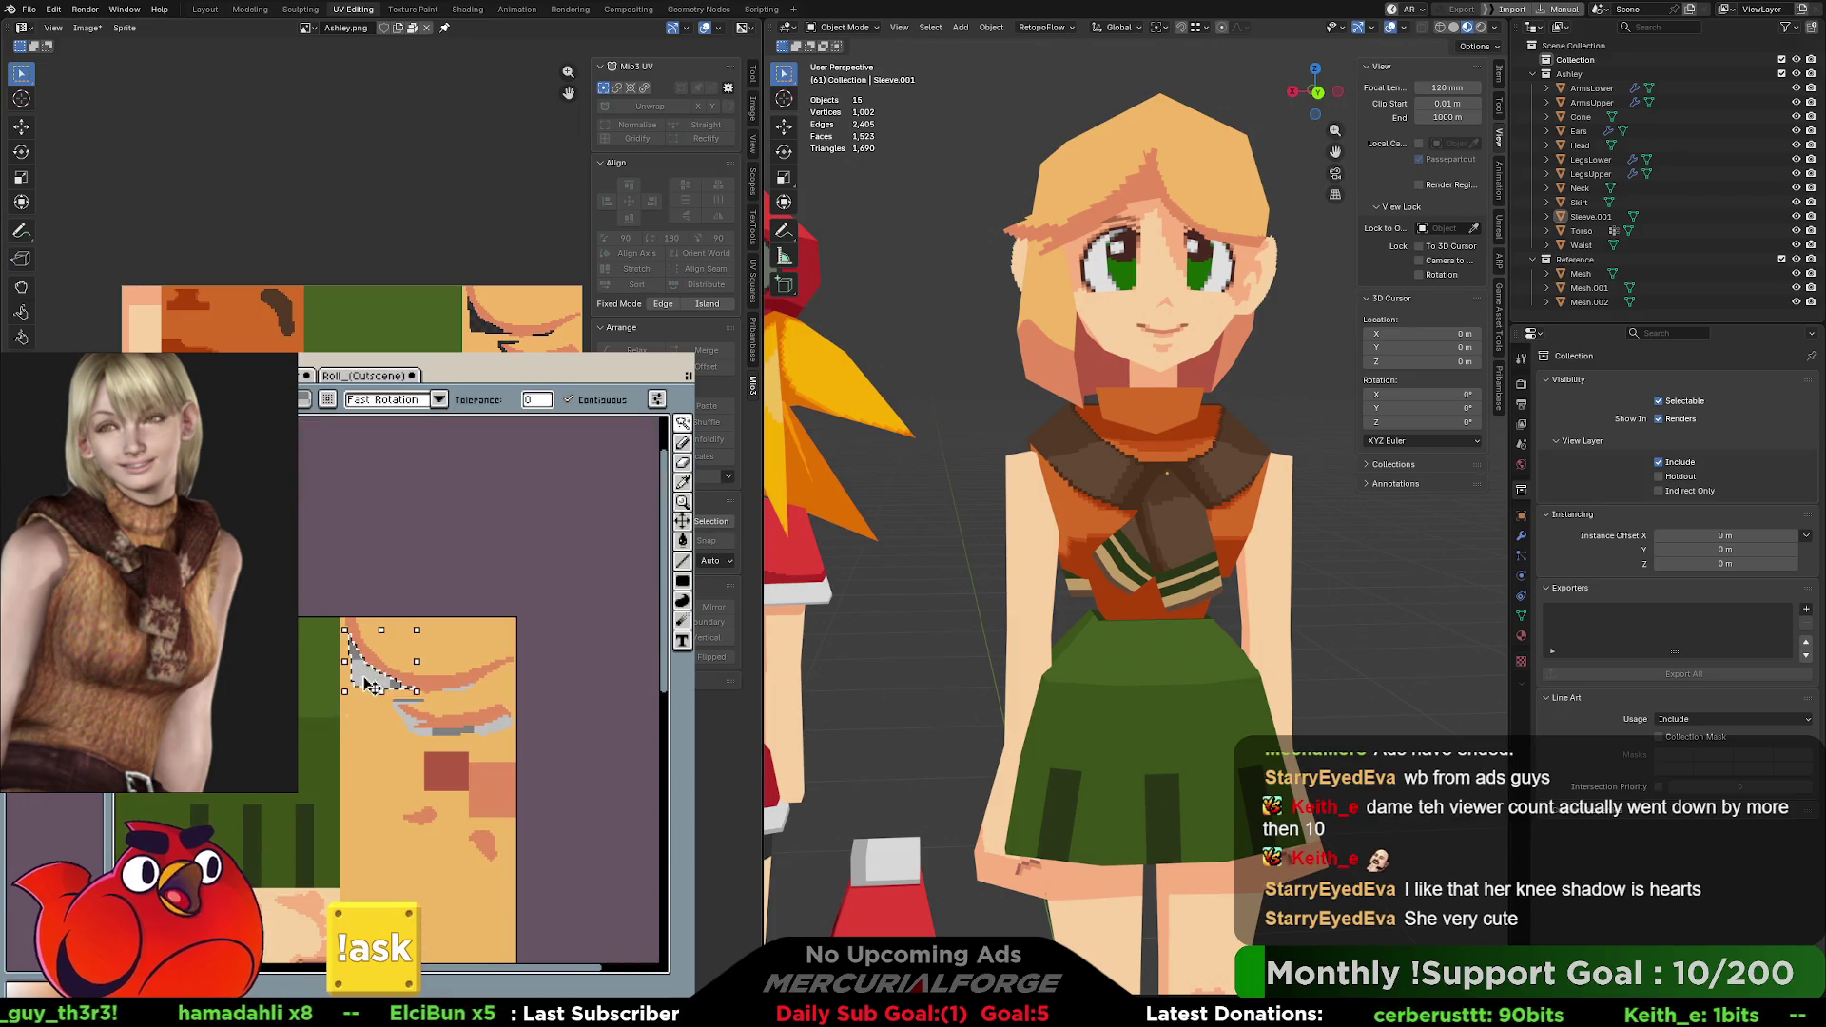
pyautogui.moveTo(370, 684)
pyautogui.mouseDown()
pyautogui.moveTo(463, 689)
pyautogui.moveTo(480, 731)
pyautogui.mouseUp()
pyautogui.scroll(-3, 482, 736)
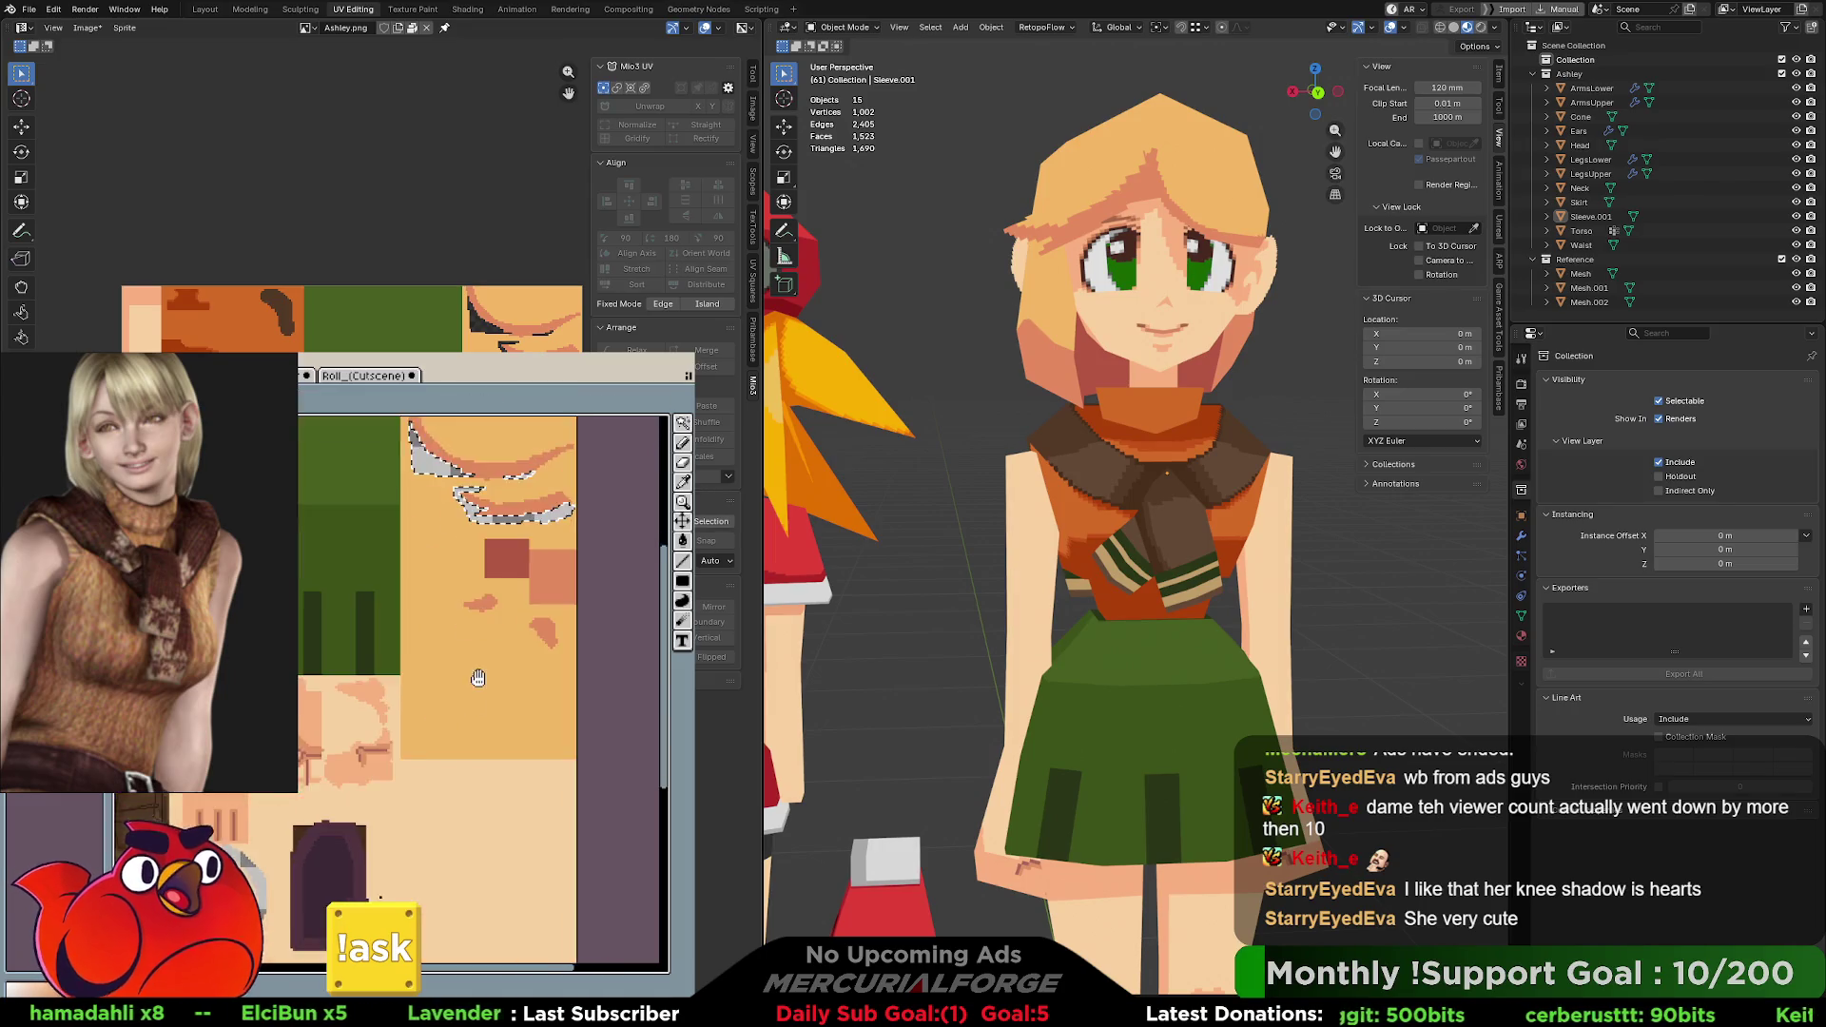
pyautogui.hscroll(3, 481, 736)
pyautogui.moveTo(341, 721)
pyautogui.mouseDown()
pyautogui.moveTo(384, 763)
pyautogui.moveTo(520, 718)
pyautogui.mouseUp()
pyautogui.hotkey('ctrl', 's')
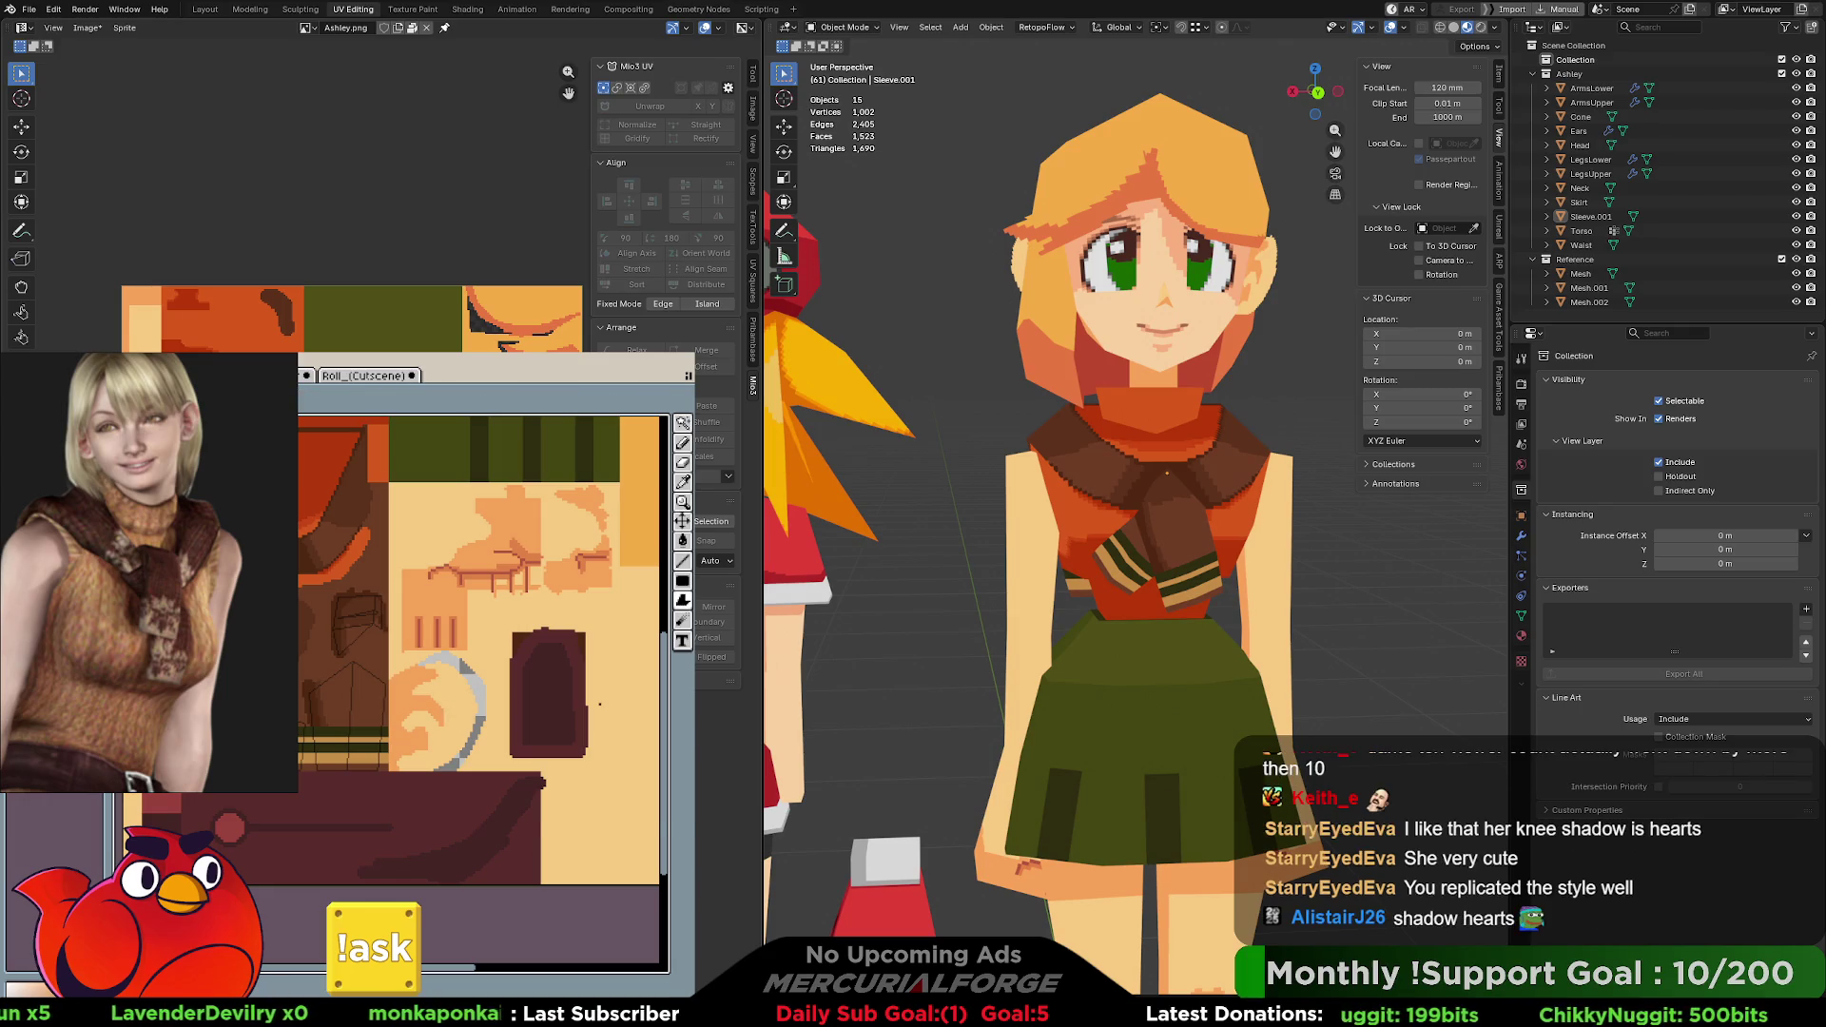
# Try Normal, Soft Light and Hard Light blending for Layer 1 while checking the model.
pyautogui.doubleClick(616, 802)
pyautogui.click(611, 787)
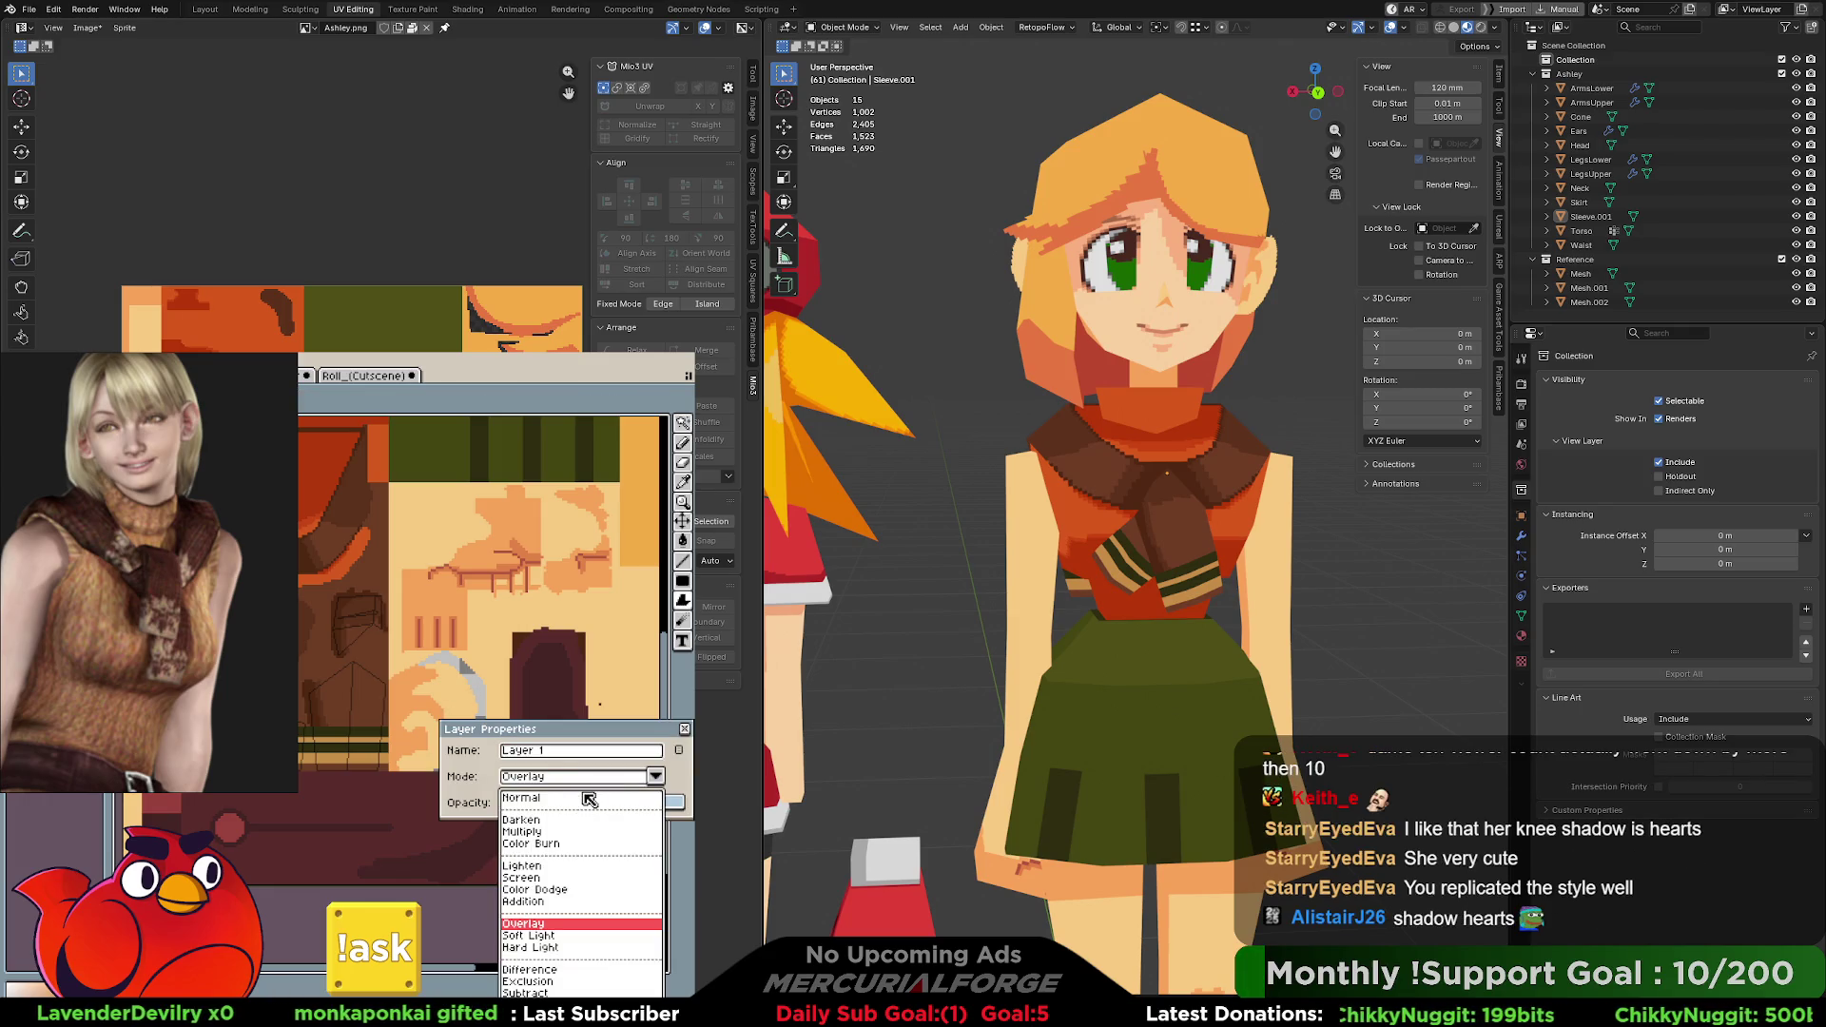
pyautogui.click(587, 799)
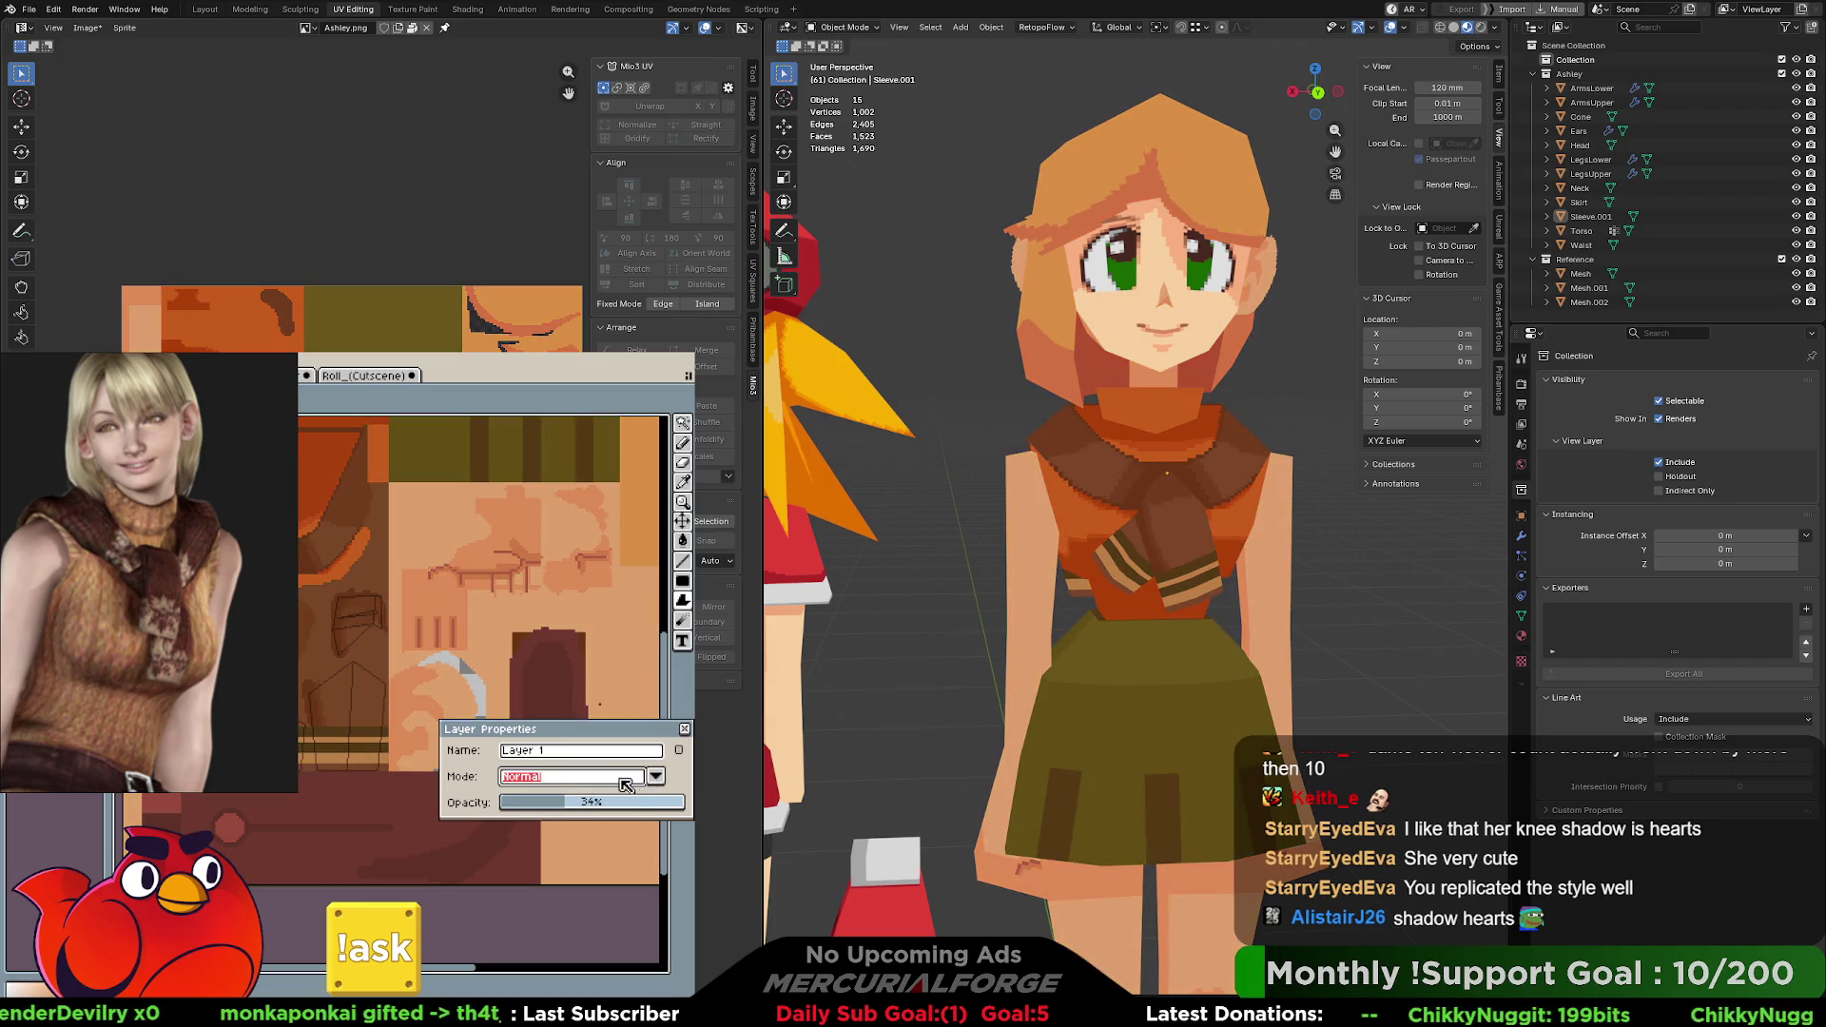
pyautogui.click(657, 779)
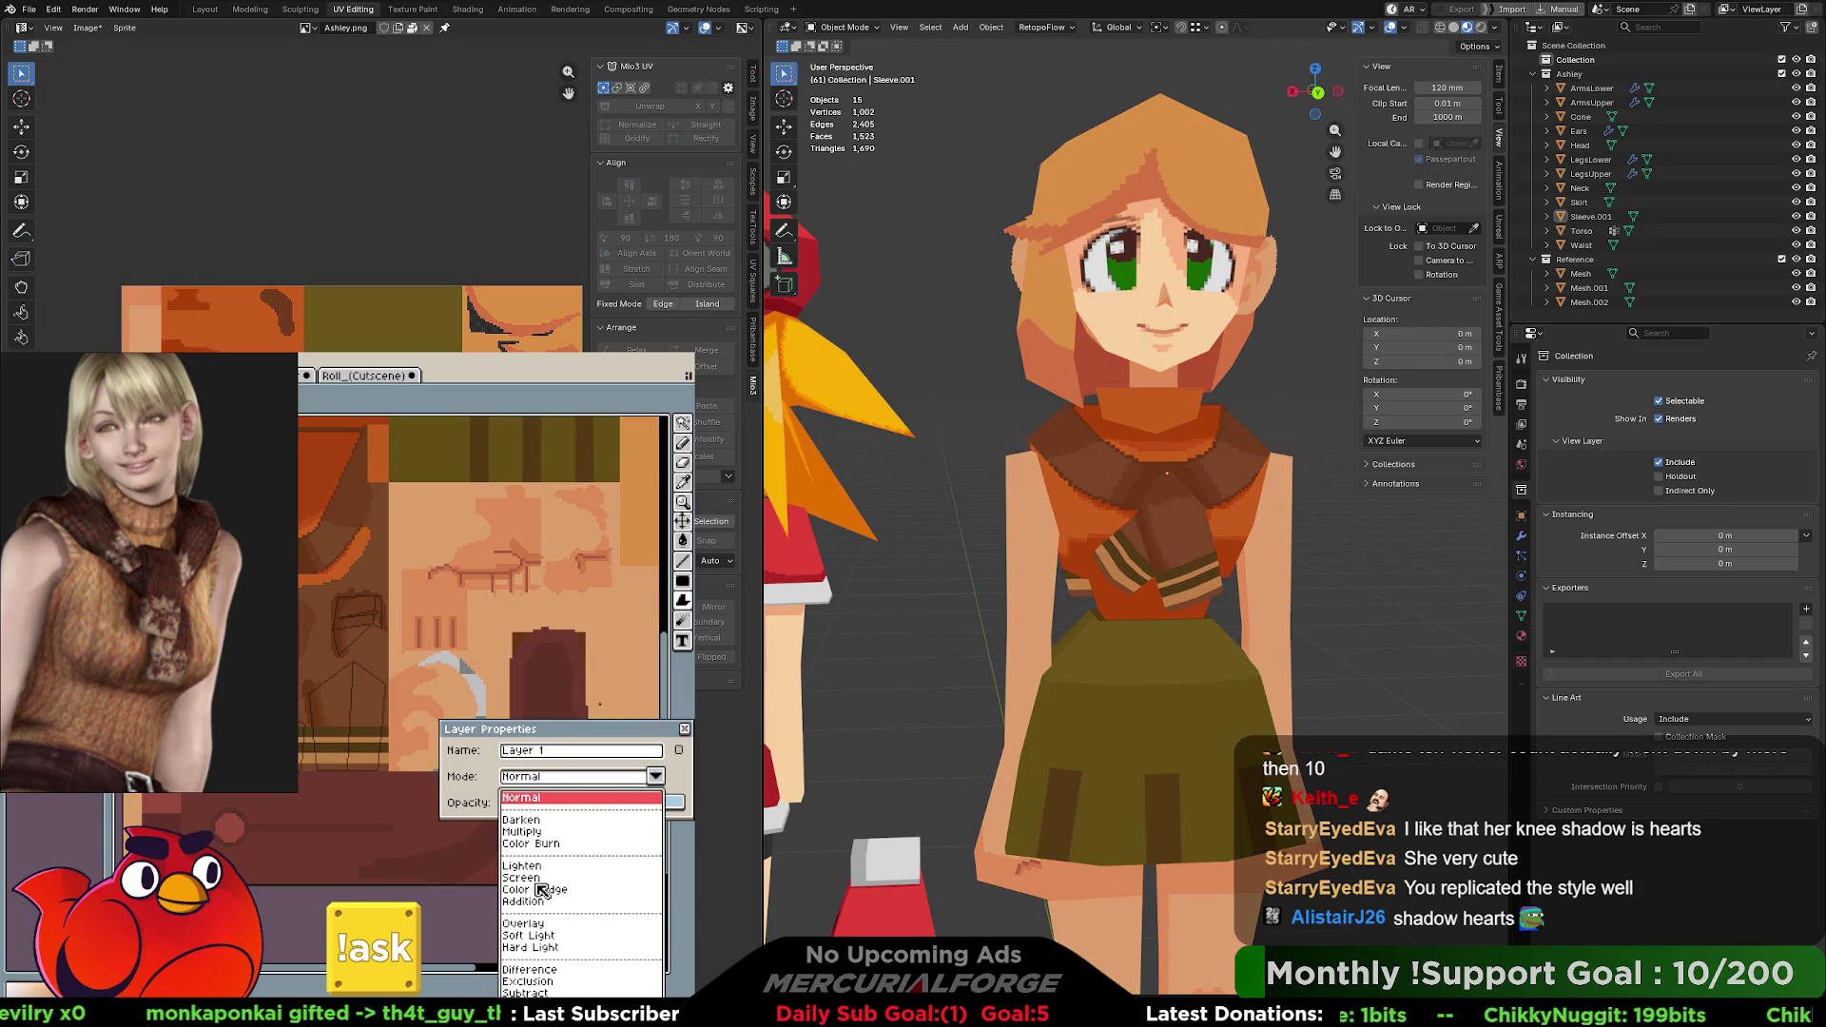
pyautogui.click(534, 934)
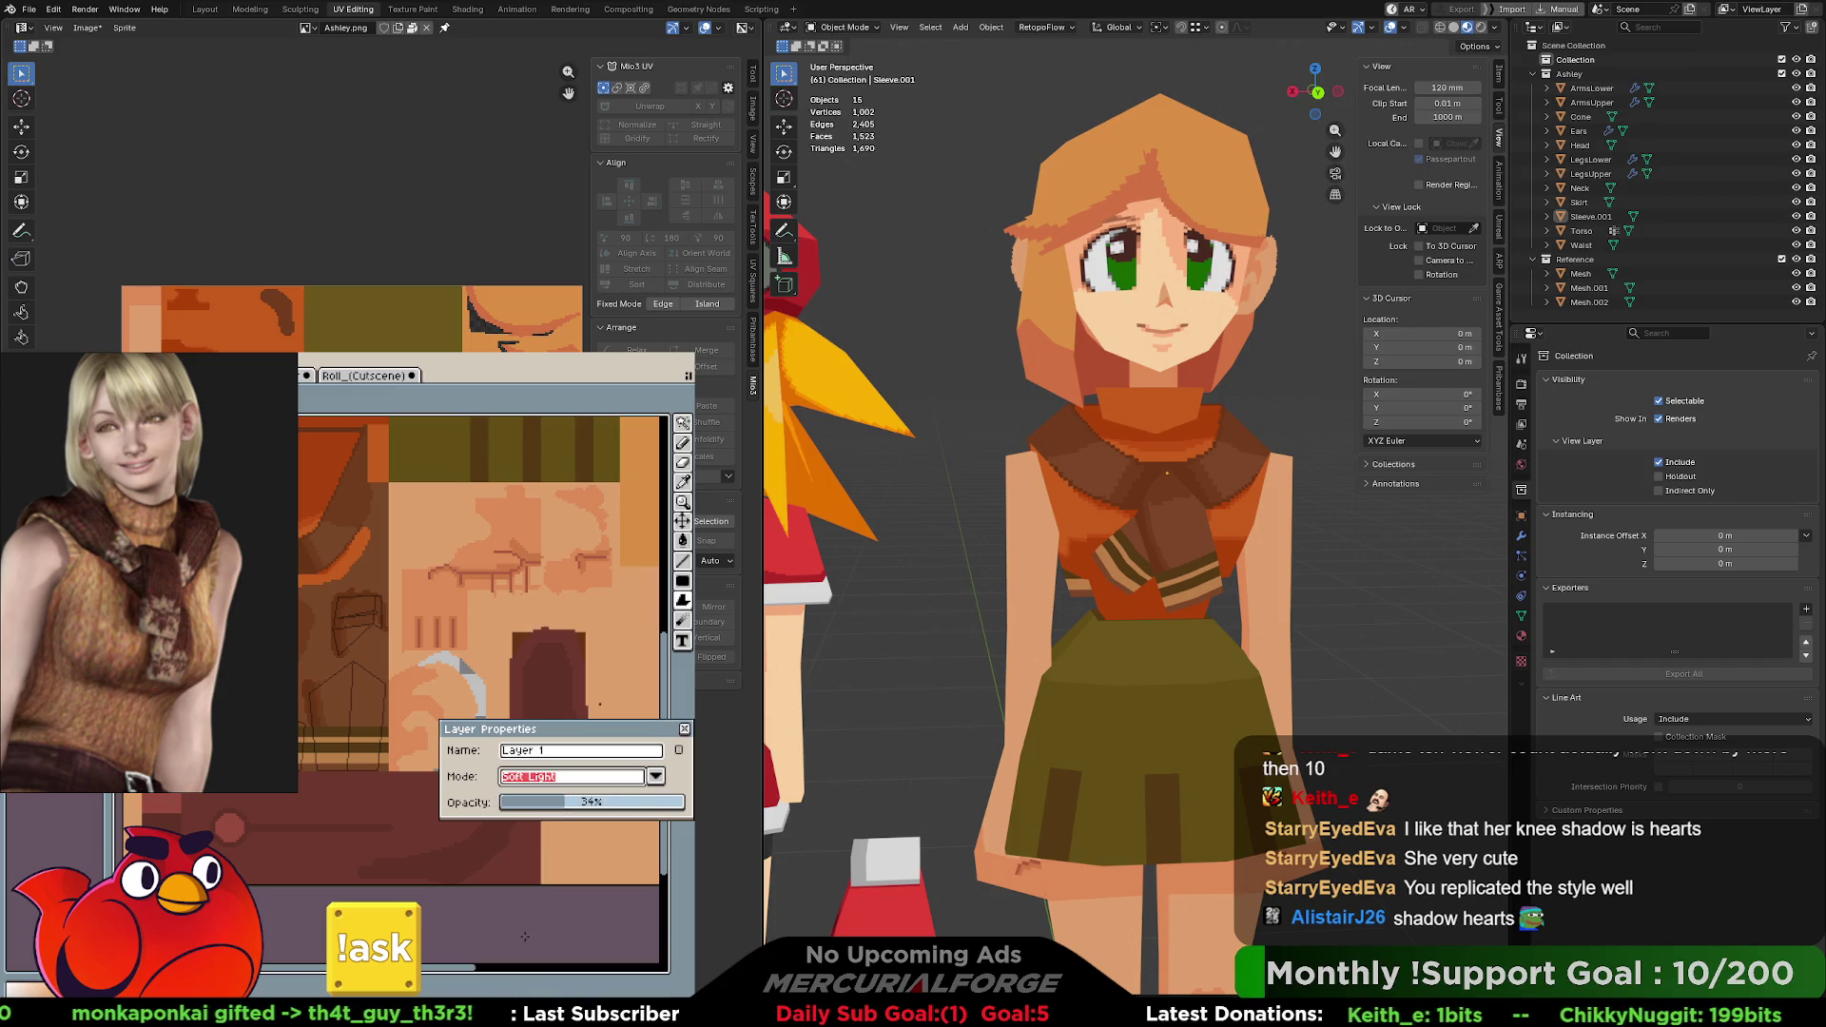
pyautogui.click(658, 780)
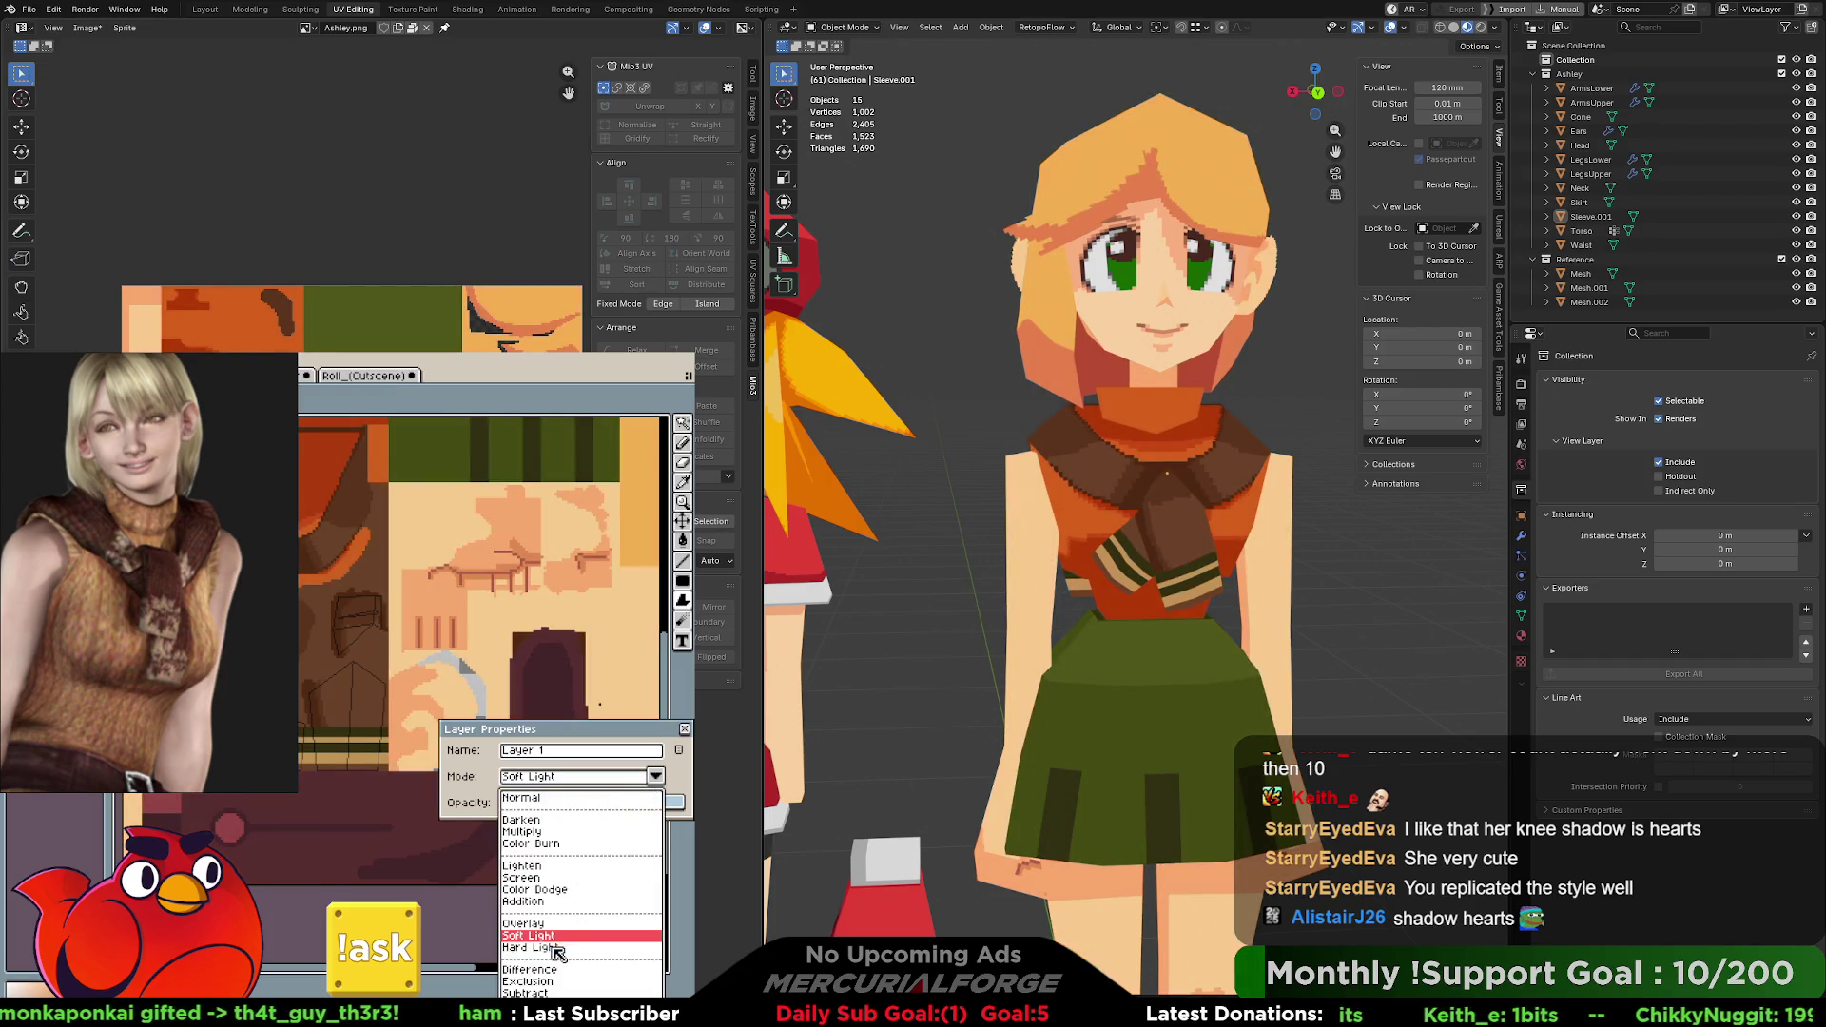
pyautogui.click(556, 949)
pyautogui.click(655, 776)
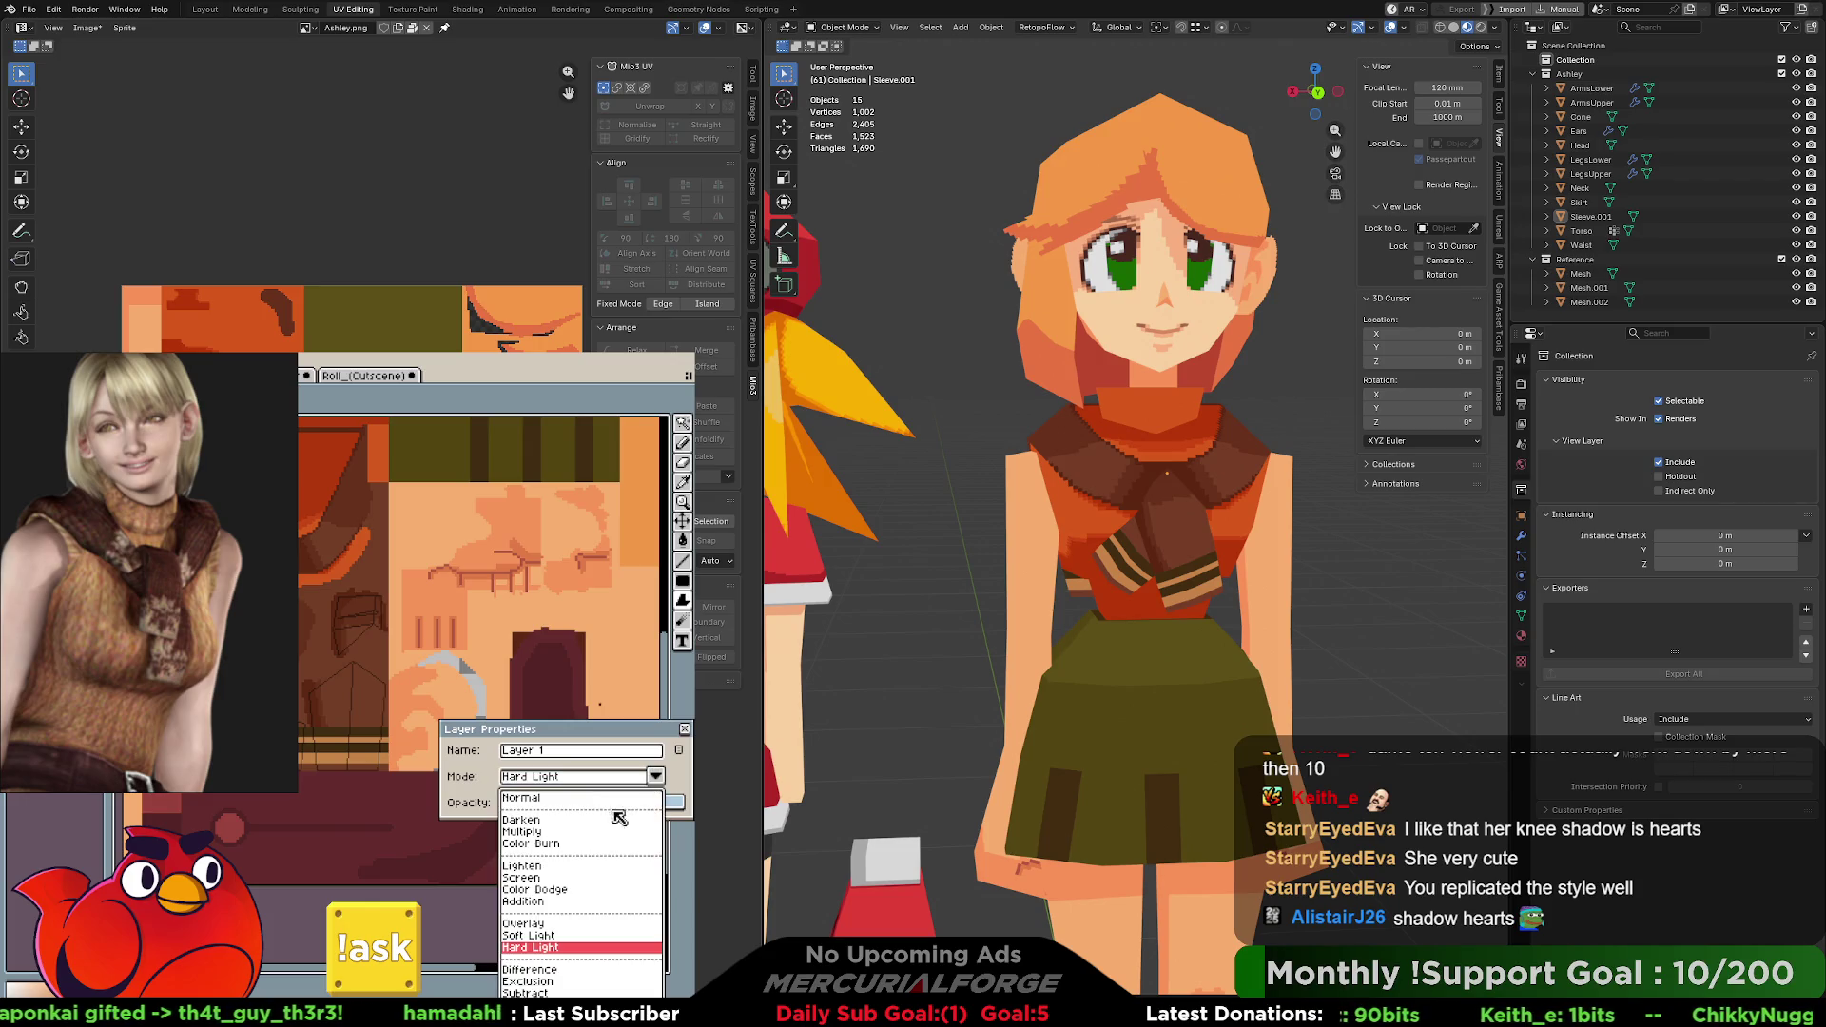
pyautogui.click(537, 938)
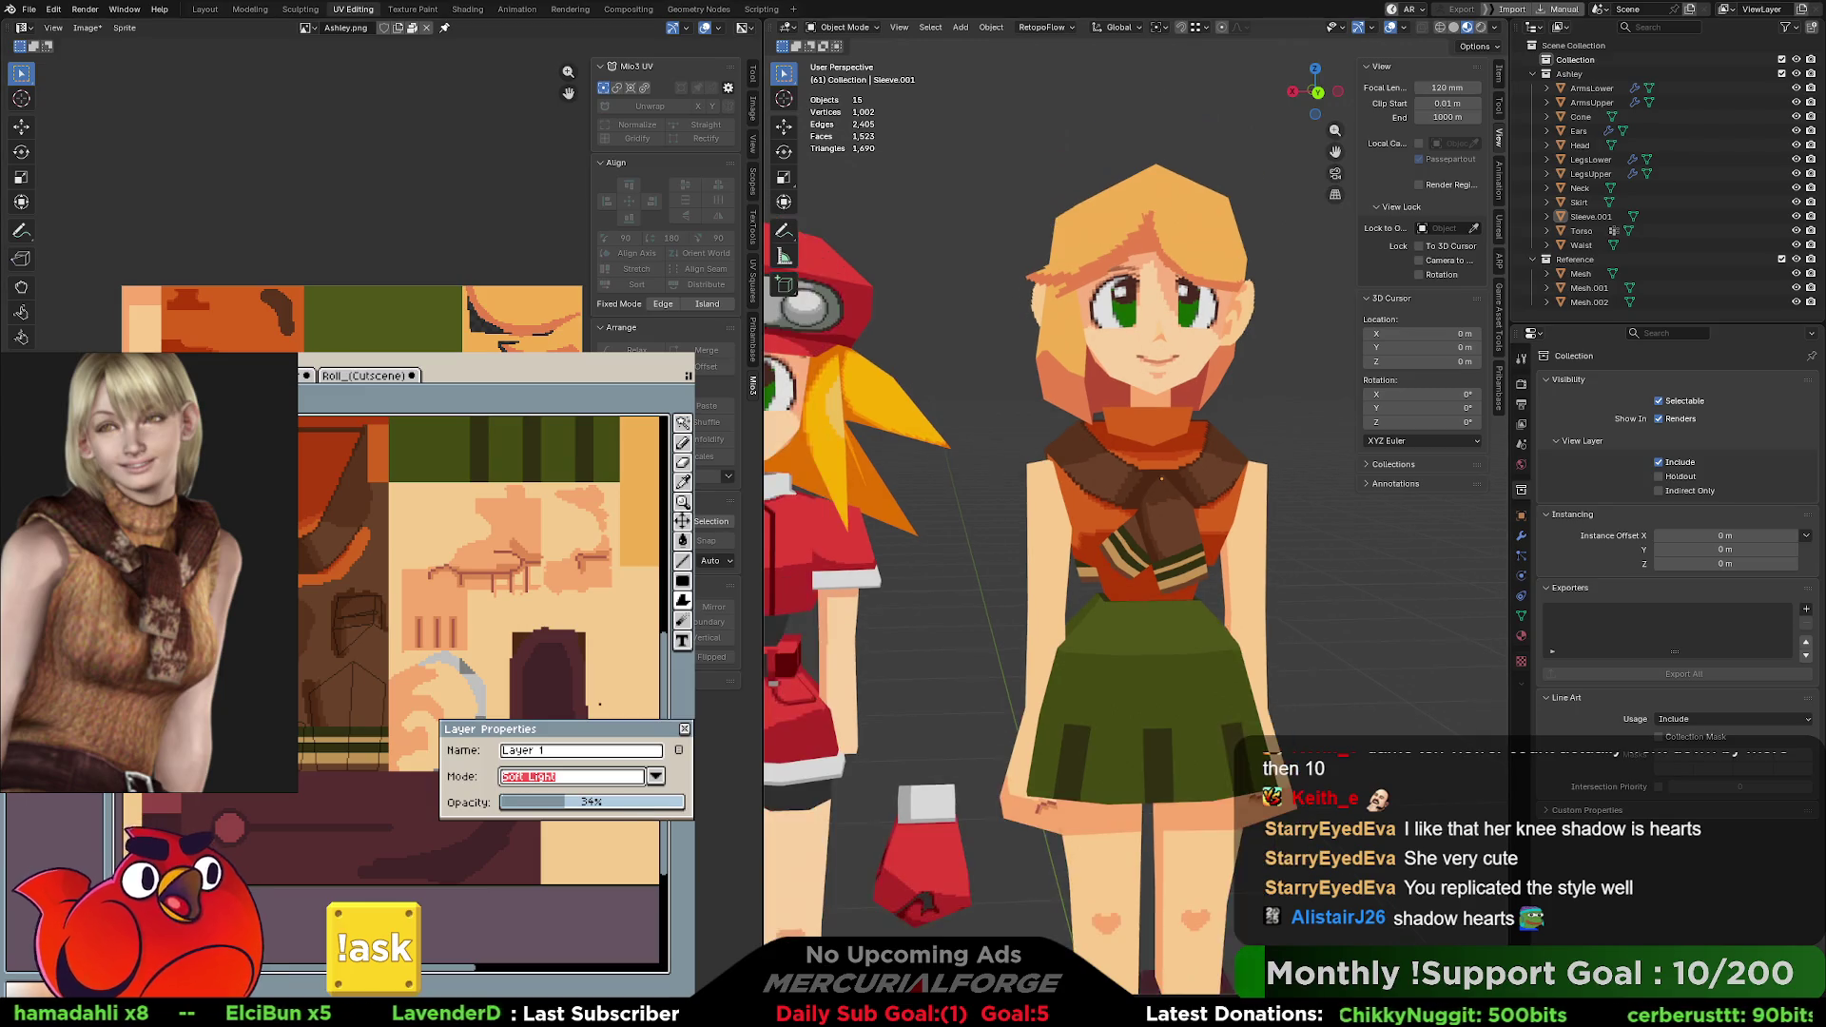
pyautogui.moveTo(1172, 383); pyautogui.dragTo(1172, 538, button='middle')
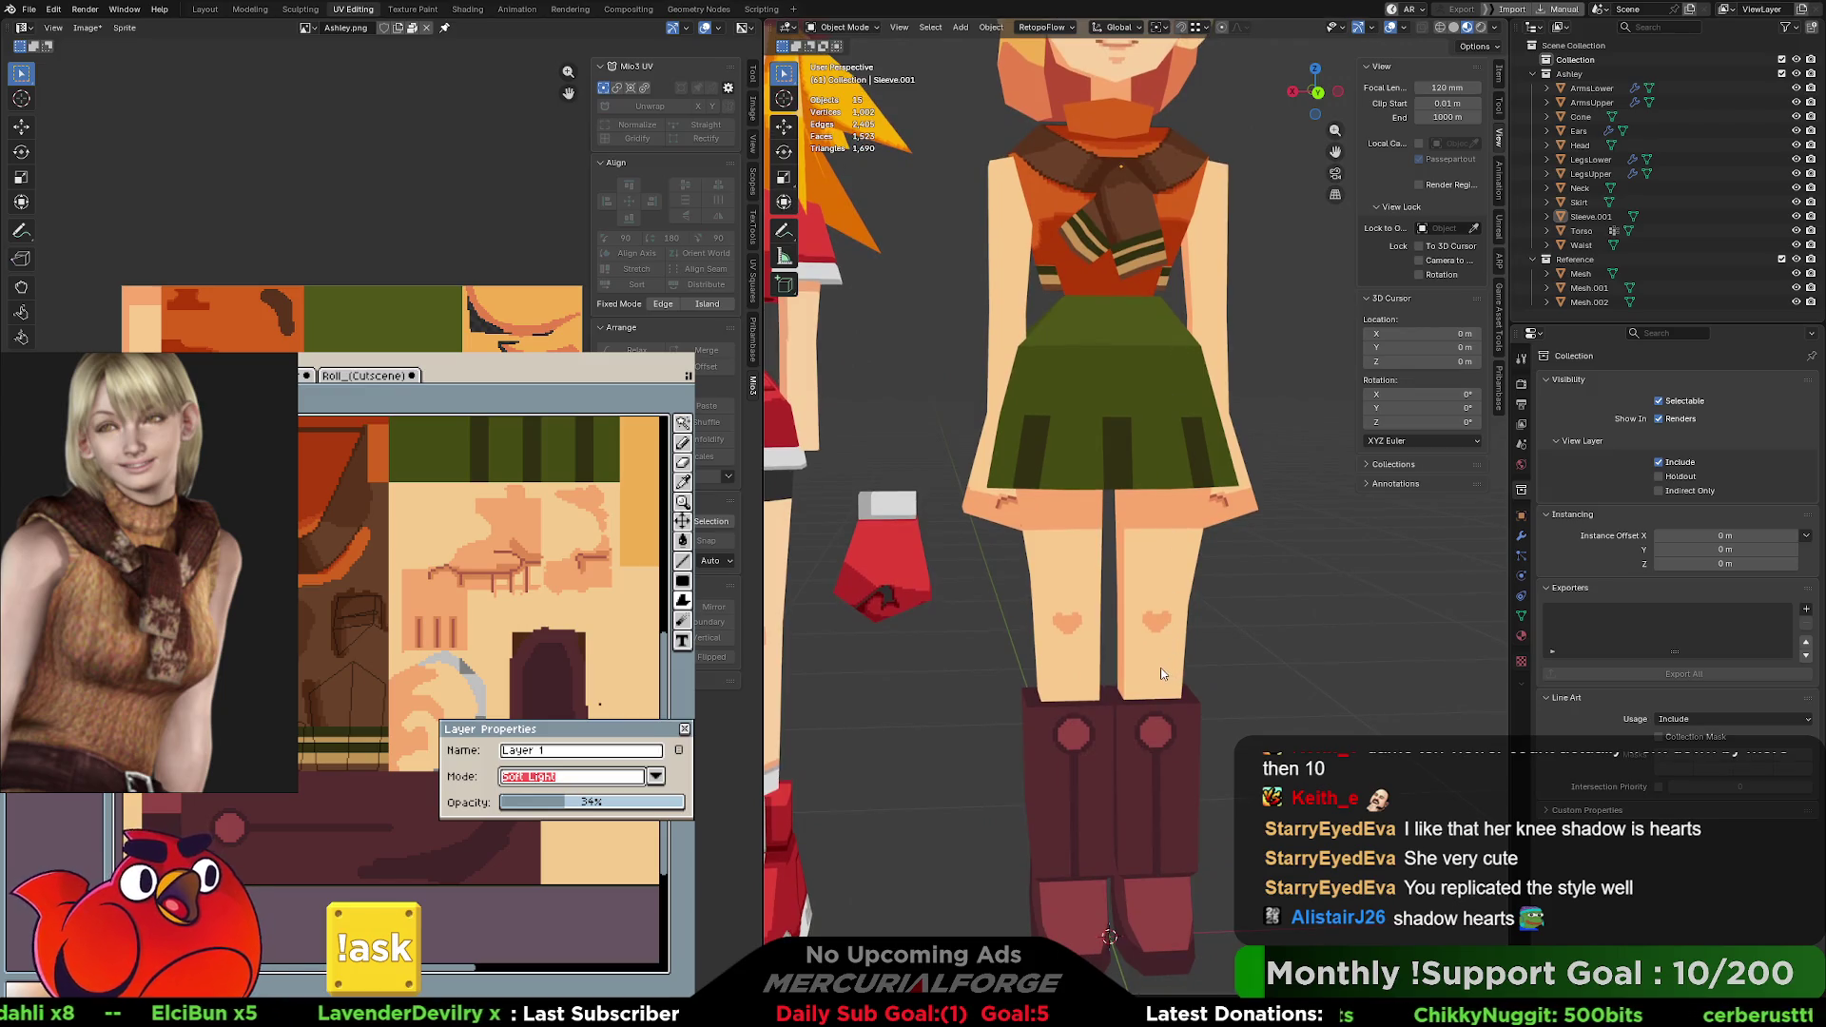
pyautogui.scroll(2, 1172, 538)
pyautogui.scroll(1, 1179, 460)
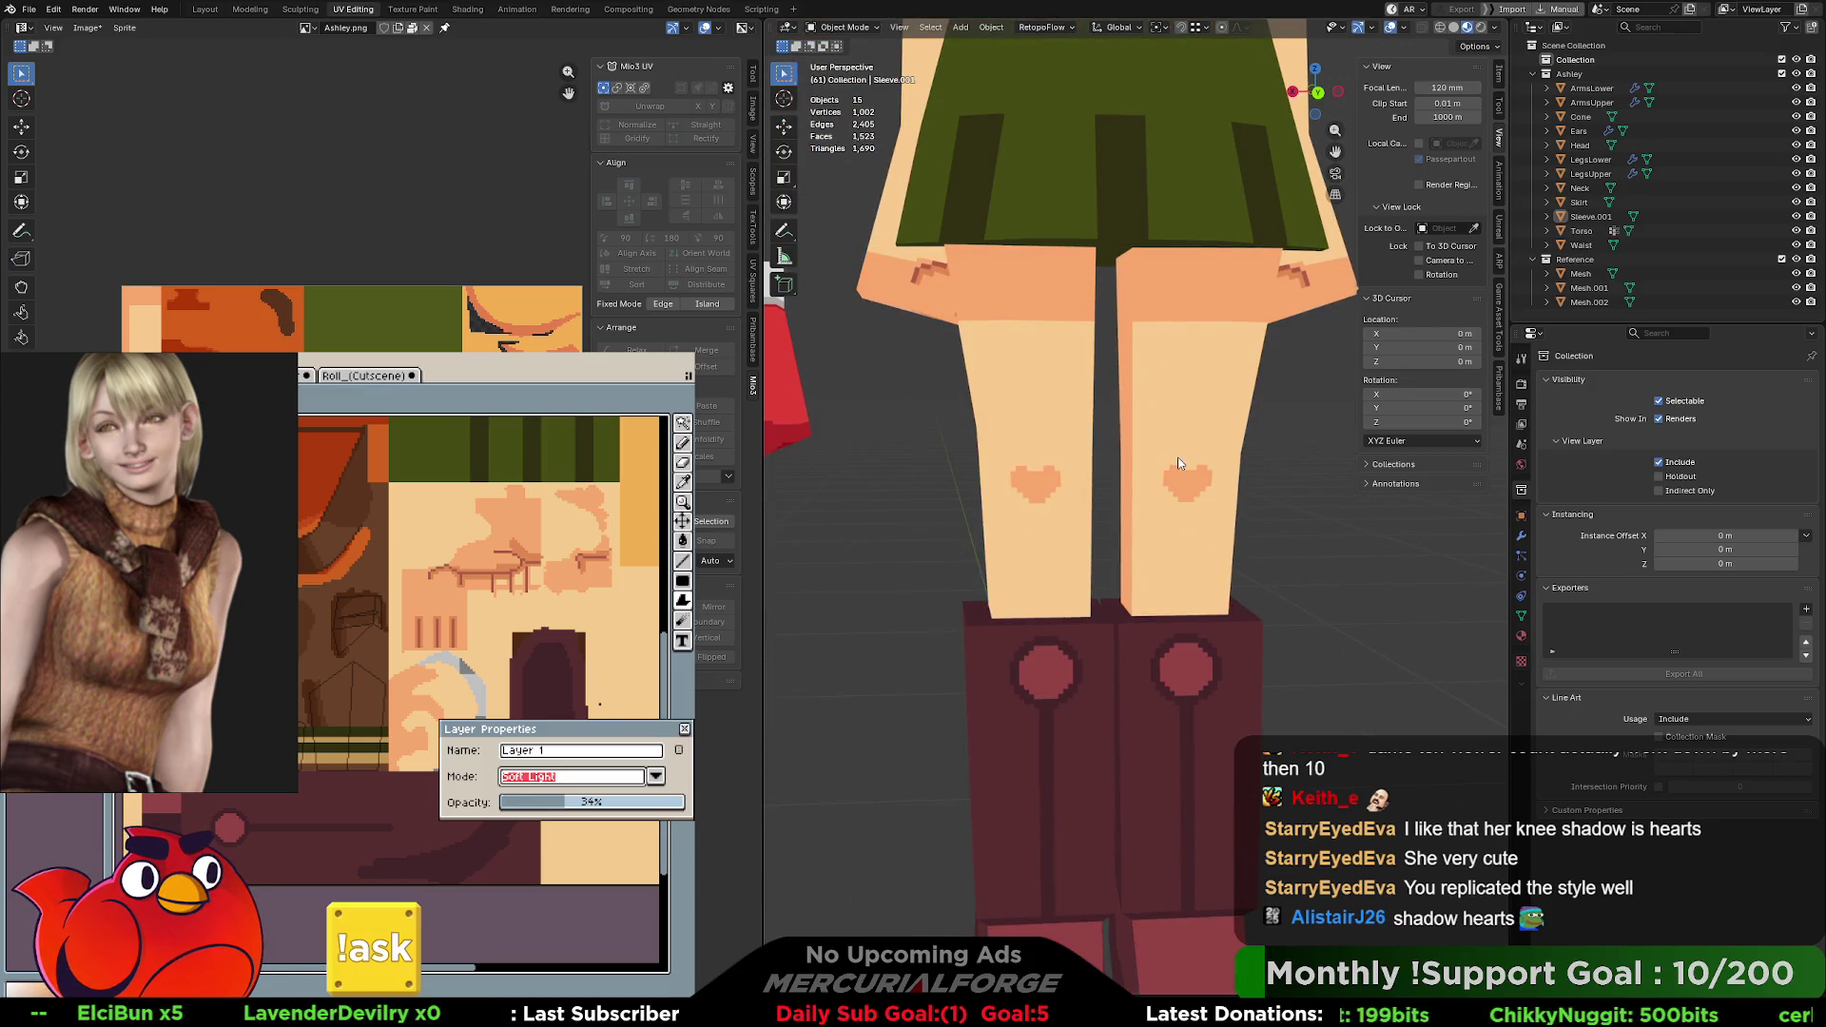
pyautogui.scroll(-3, 1177, 459)
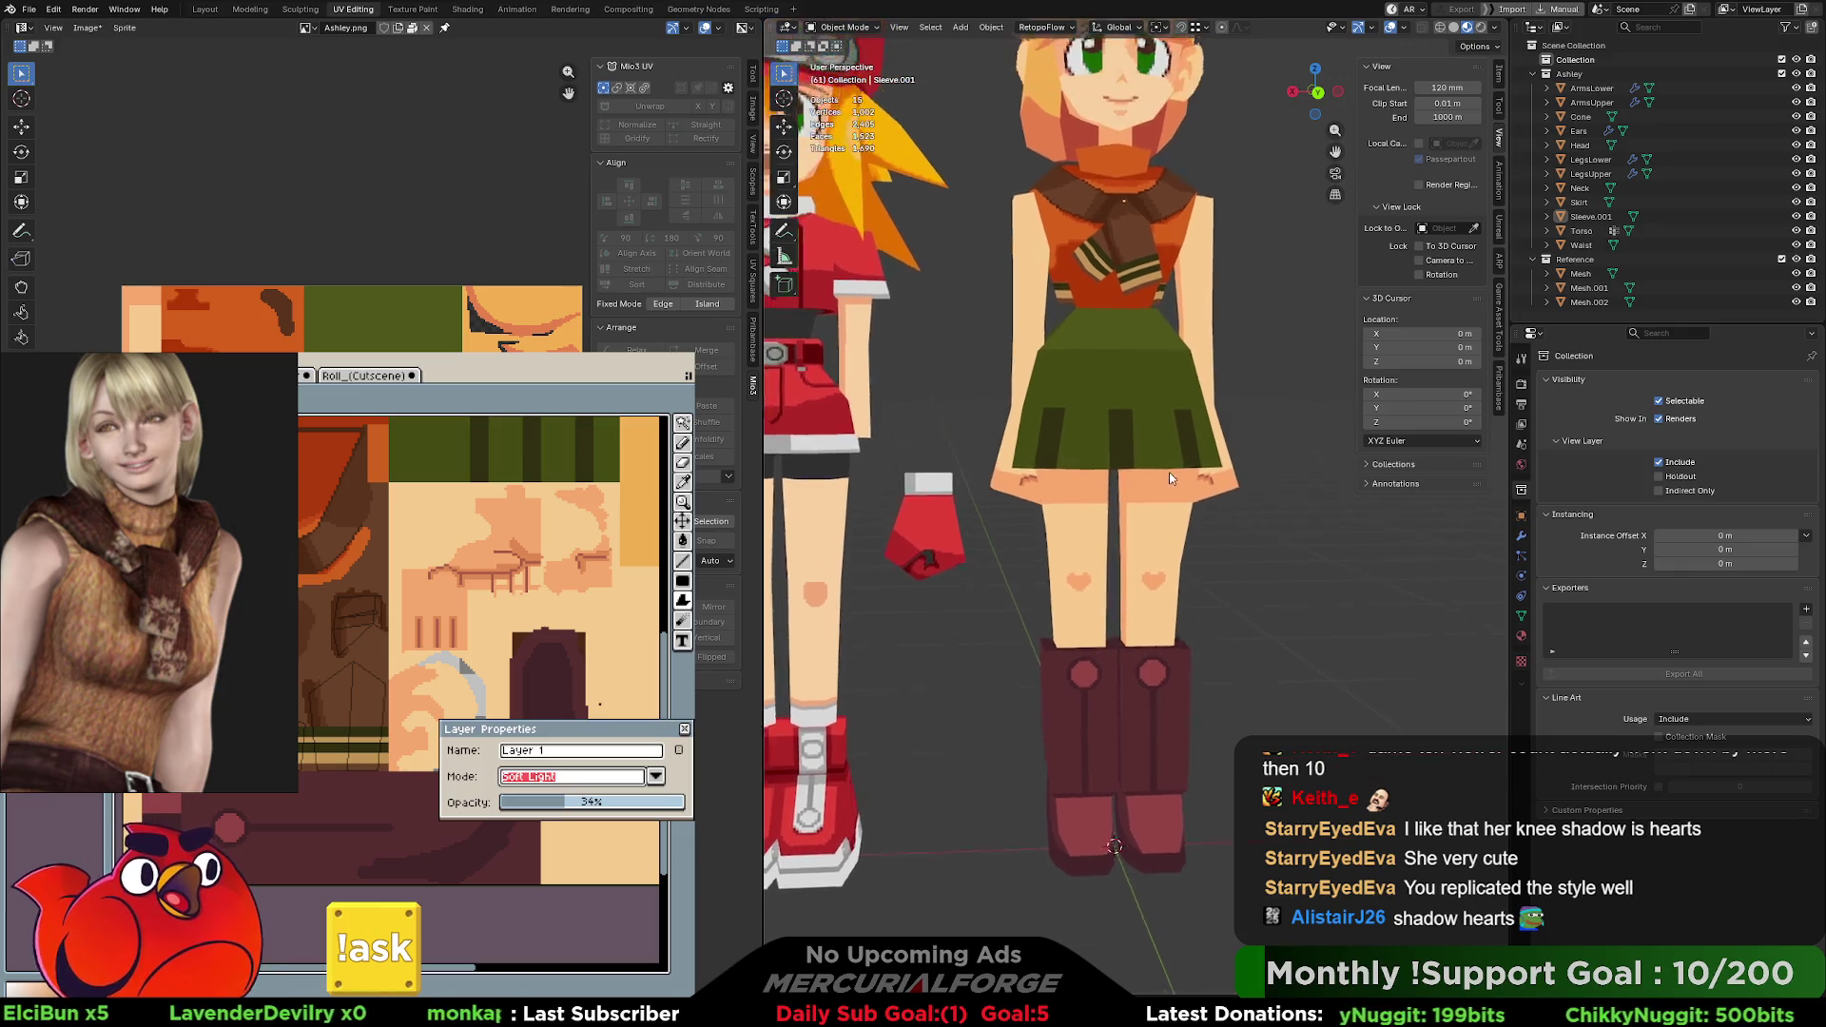
pyautogui.moveTo(1169, 473)
pyautogui.keyDown('shift'); pyautogui.mouseDown(button='middle')
pyautogui.moveTo(1151, 596)
pyautogui.moveTo(1149, 572)
pyautogui.mouseUp(button='middle'); pyautogui.keyUp('shift')
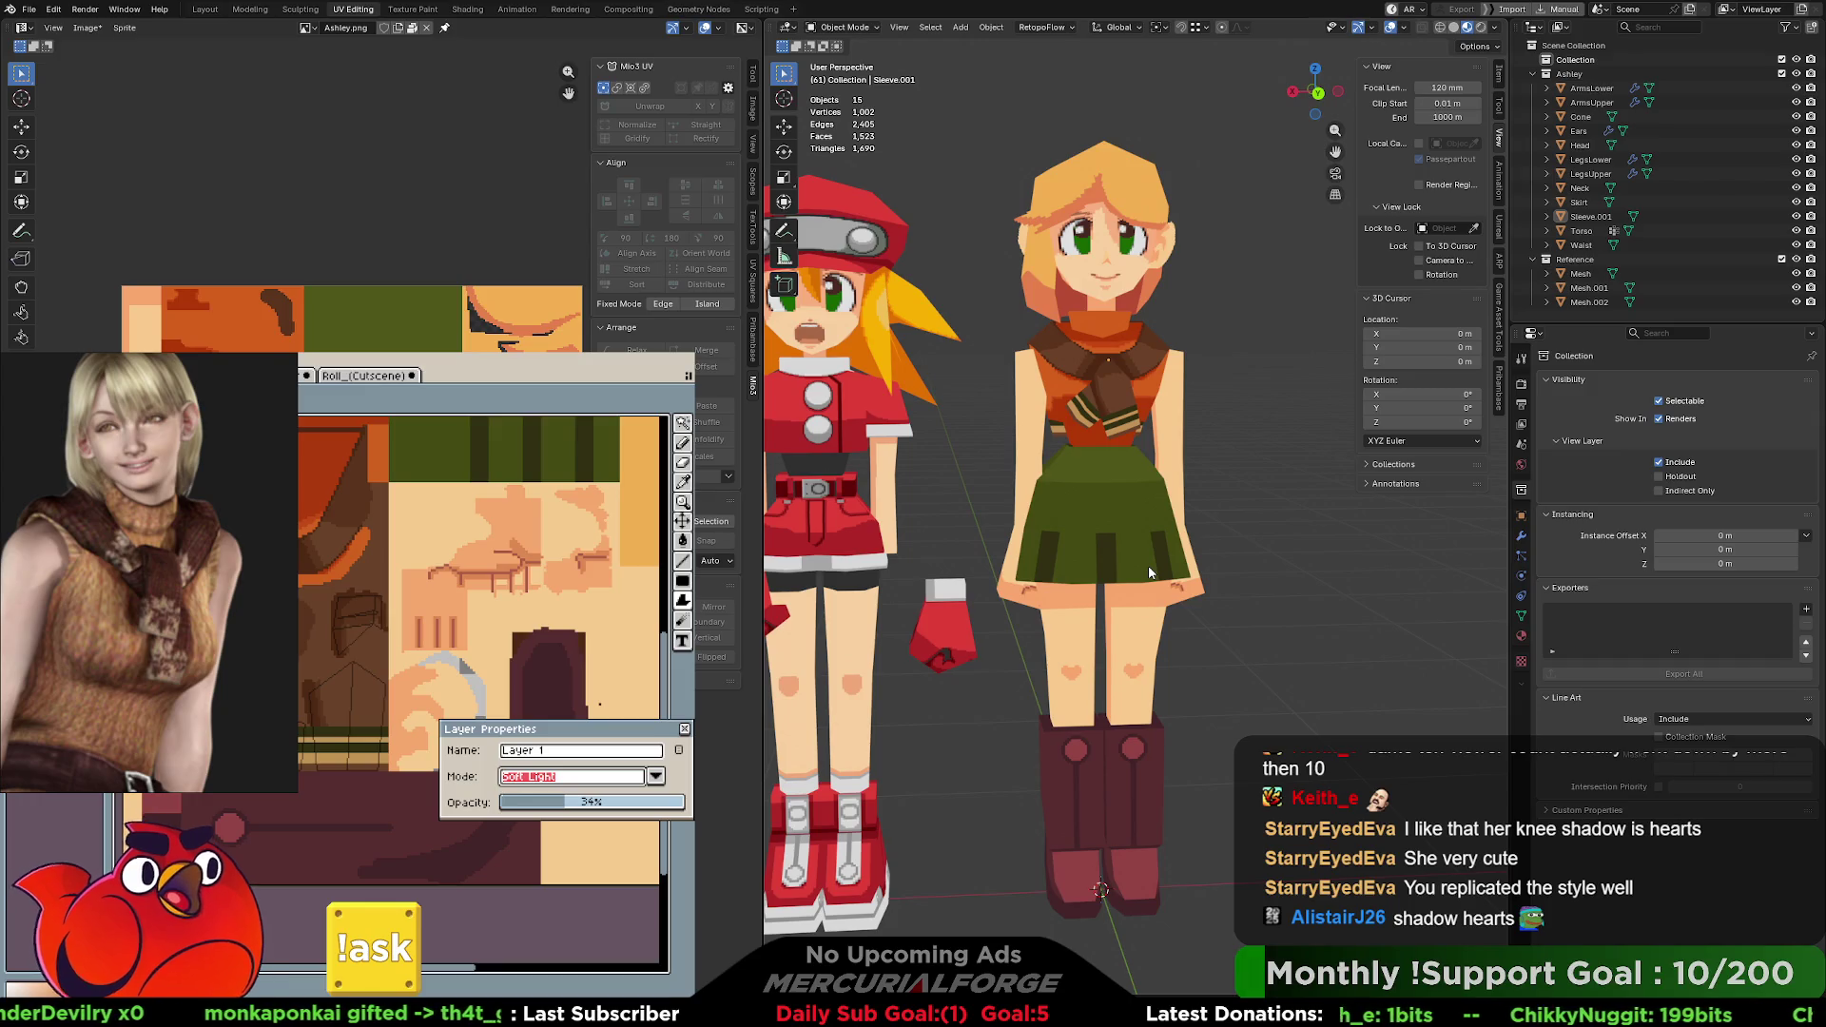
# Set Layer 1 to Overlay mode at about 15% opacity and confirm.
pyautogui.click(657, 778)
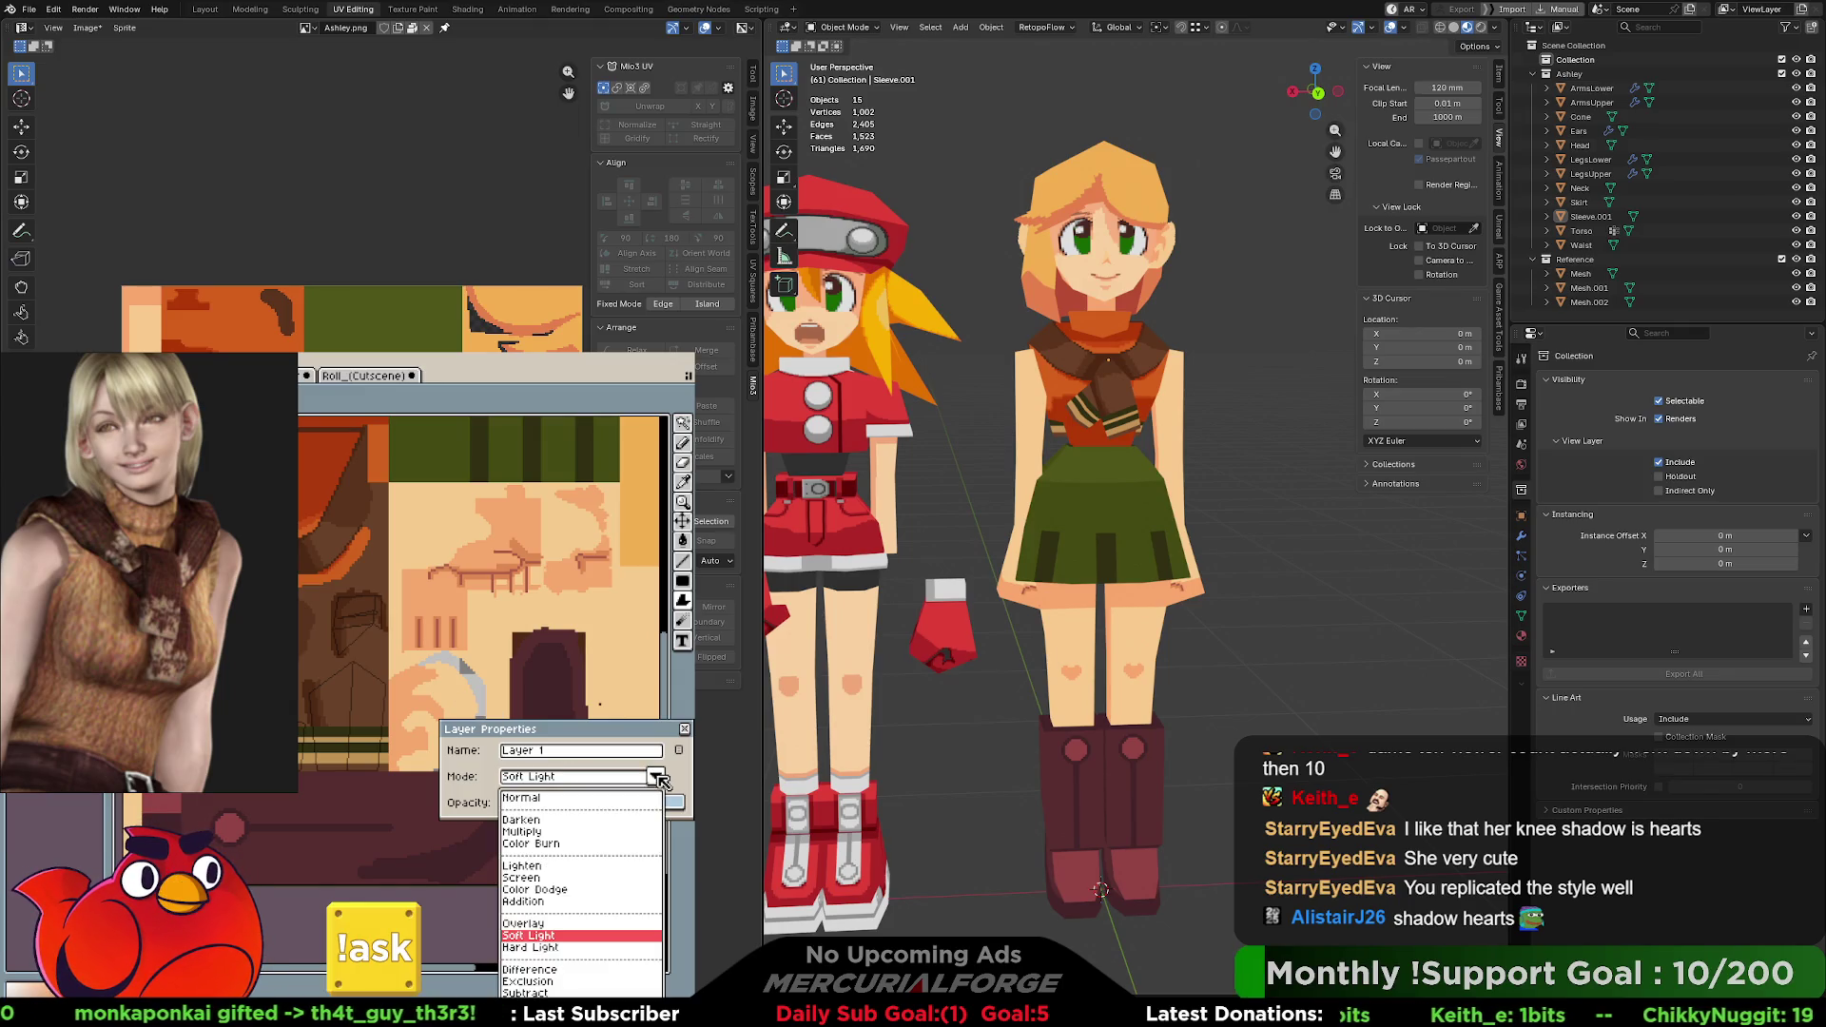
pyautogui.click(543, 930)
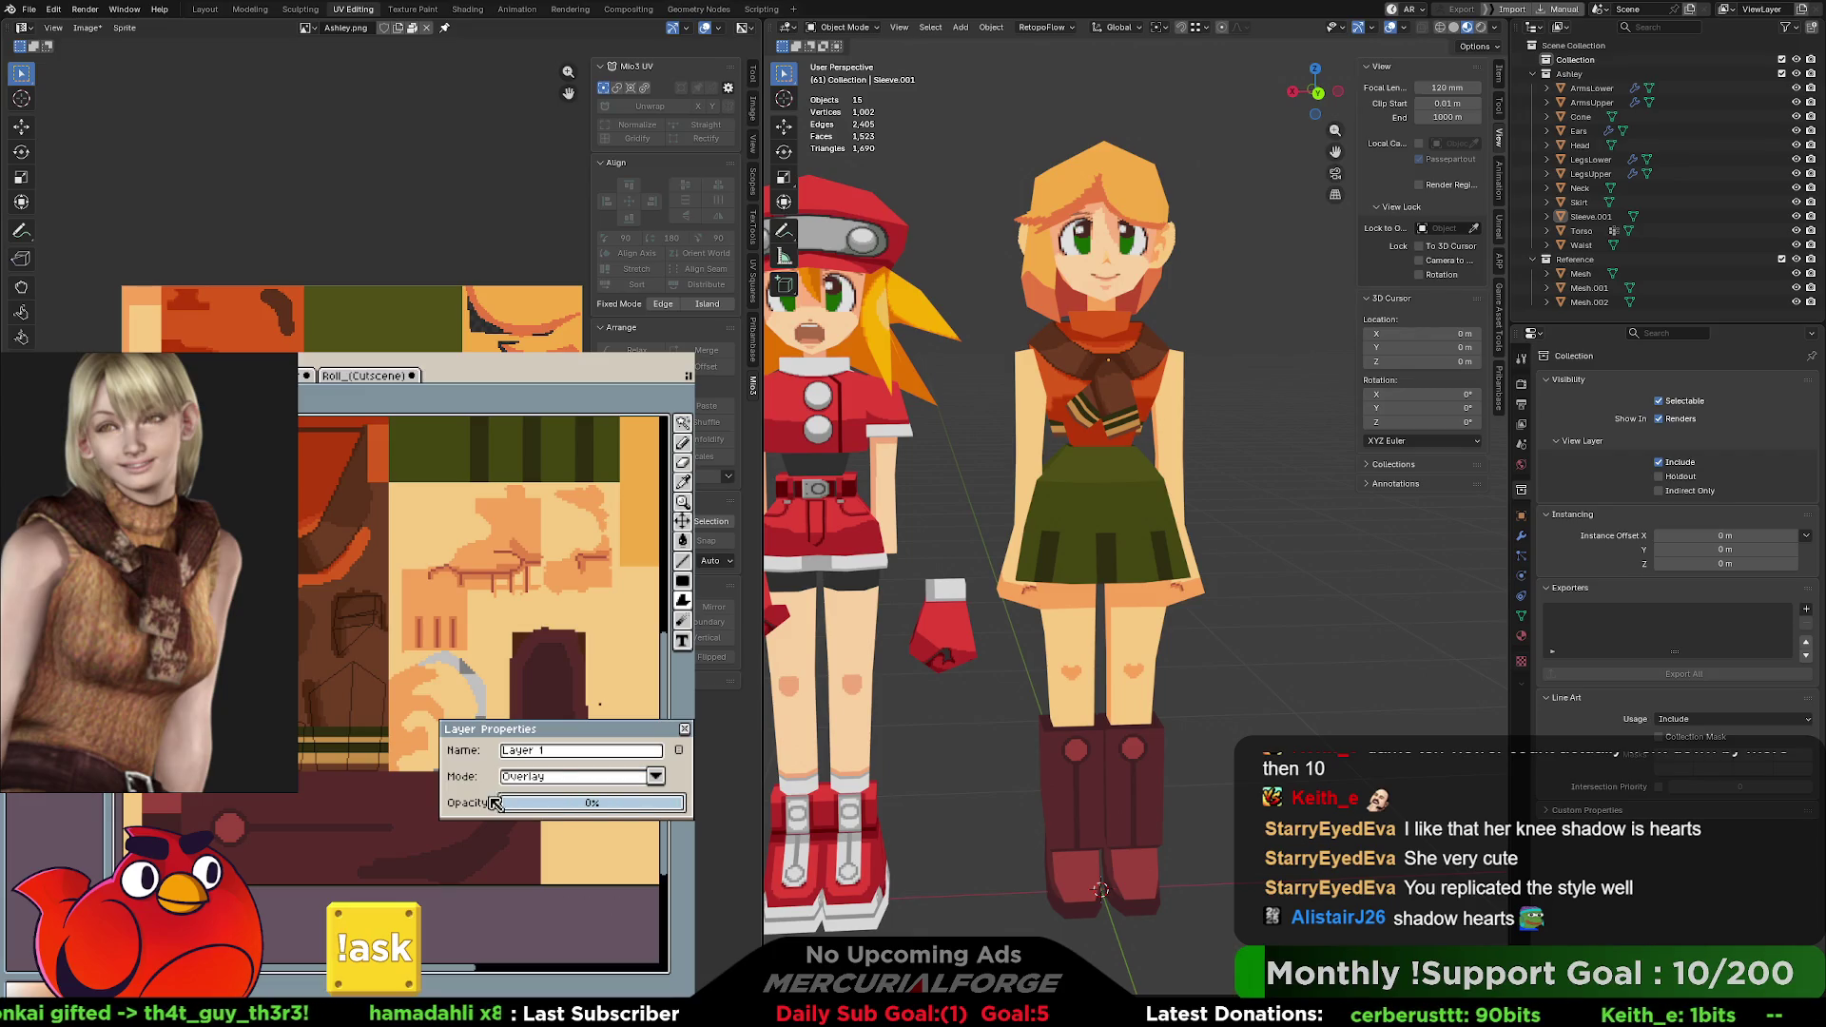
pyautogui.moveTo(495, 803); pyautogui.dragTo(472, 801)
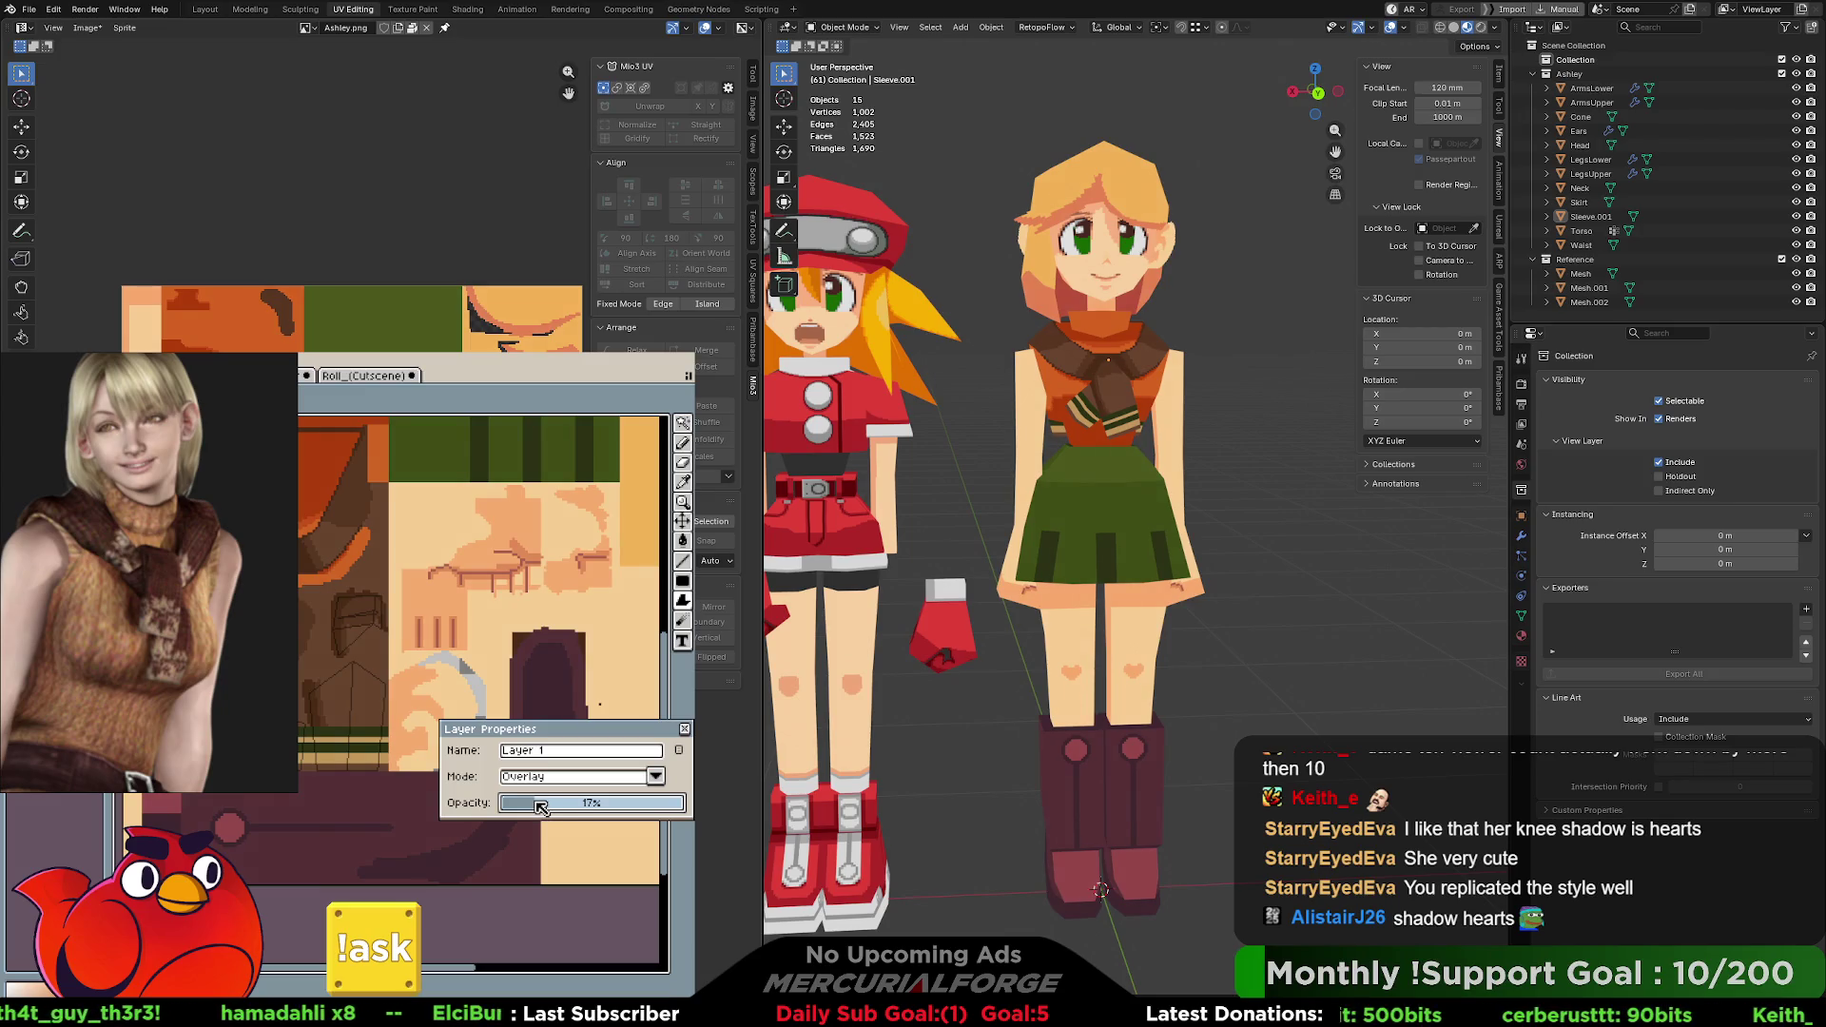
pyautogui.moveTo(544, 809); pyautogui.dragTo(530, 803)
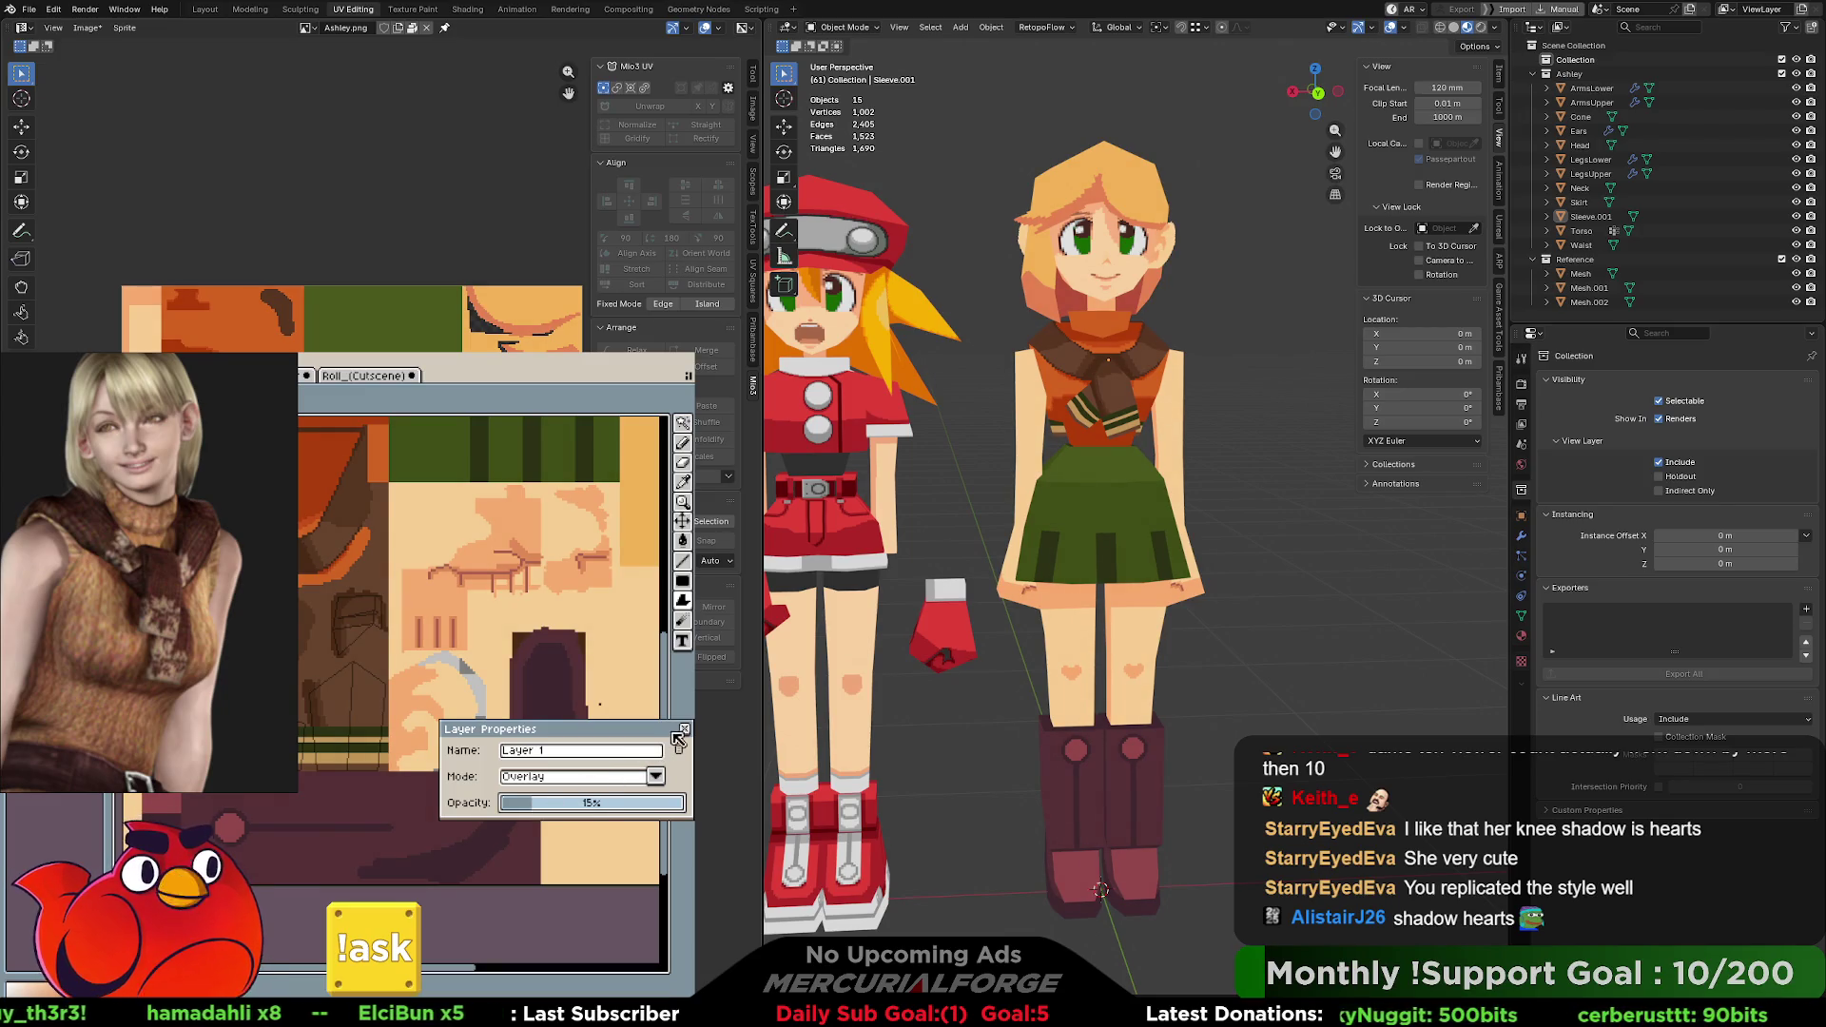
pyautogui.click(687, 731)
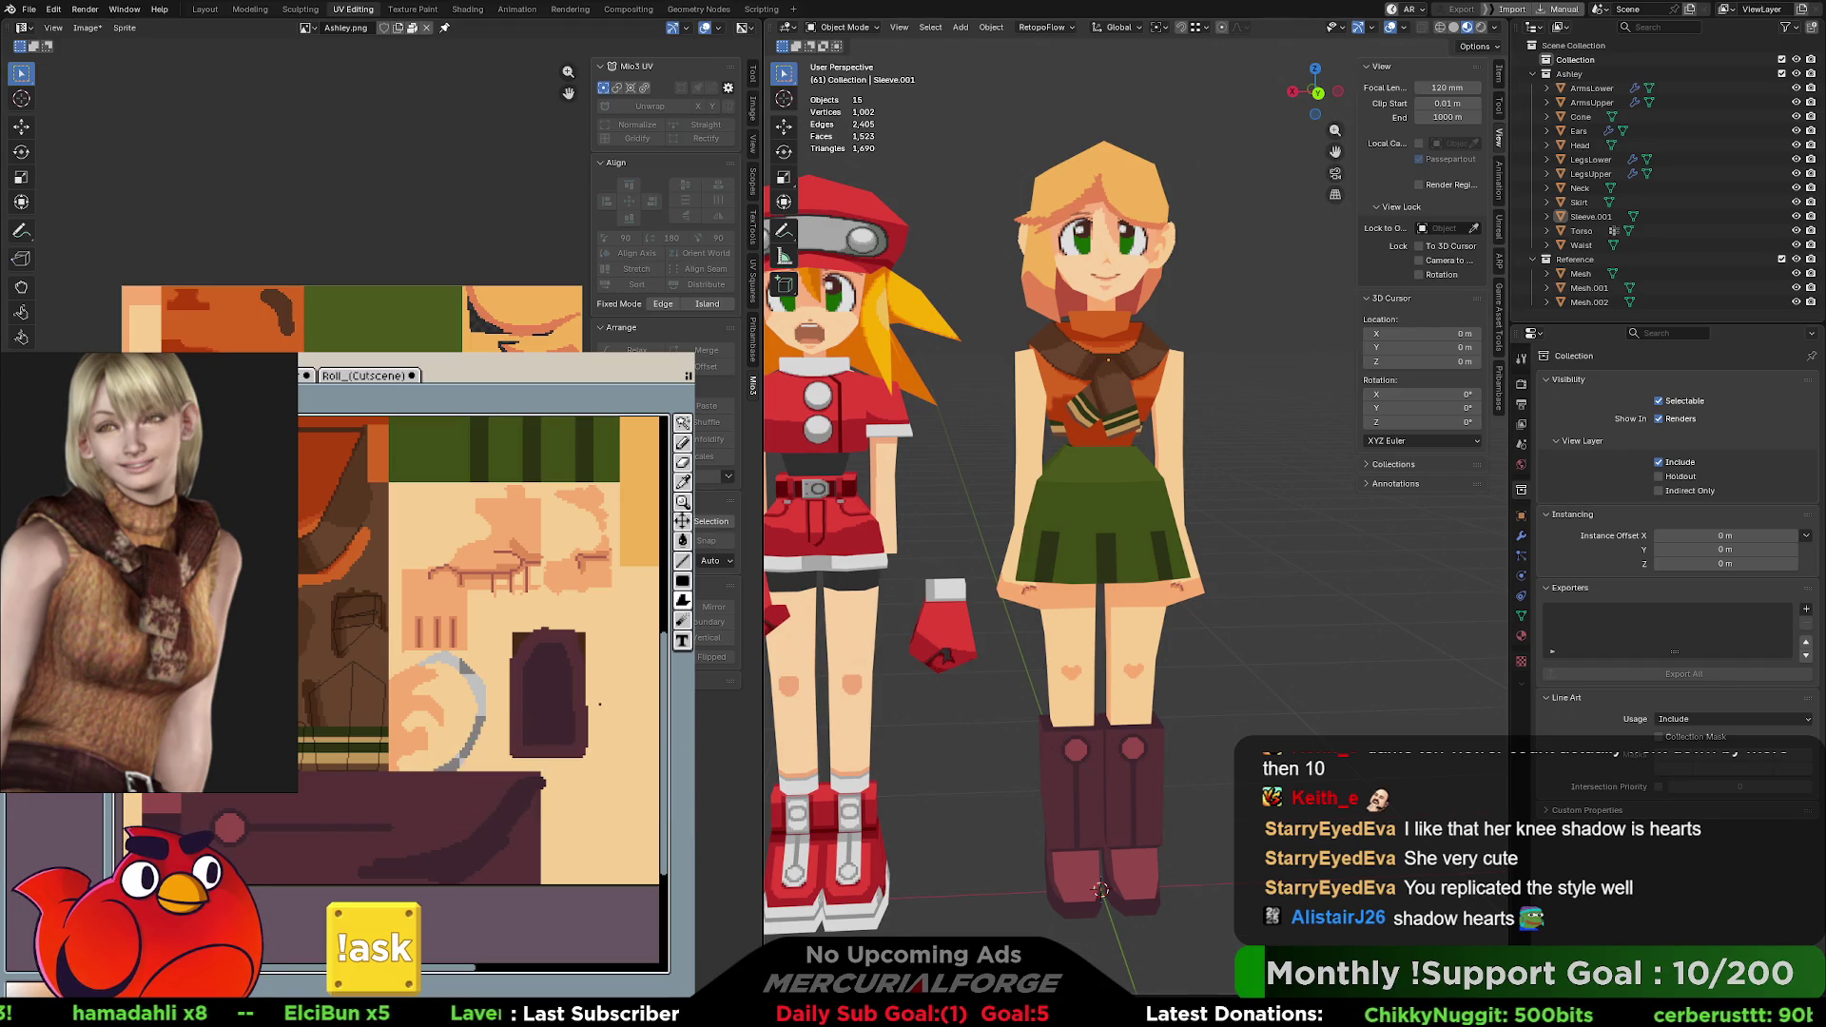
pyautogui.scroll(-3, 1269, 484)
pyautogui.scroll(3, 1221, 445)
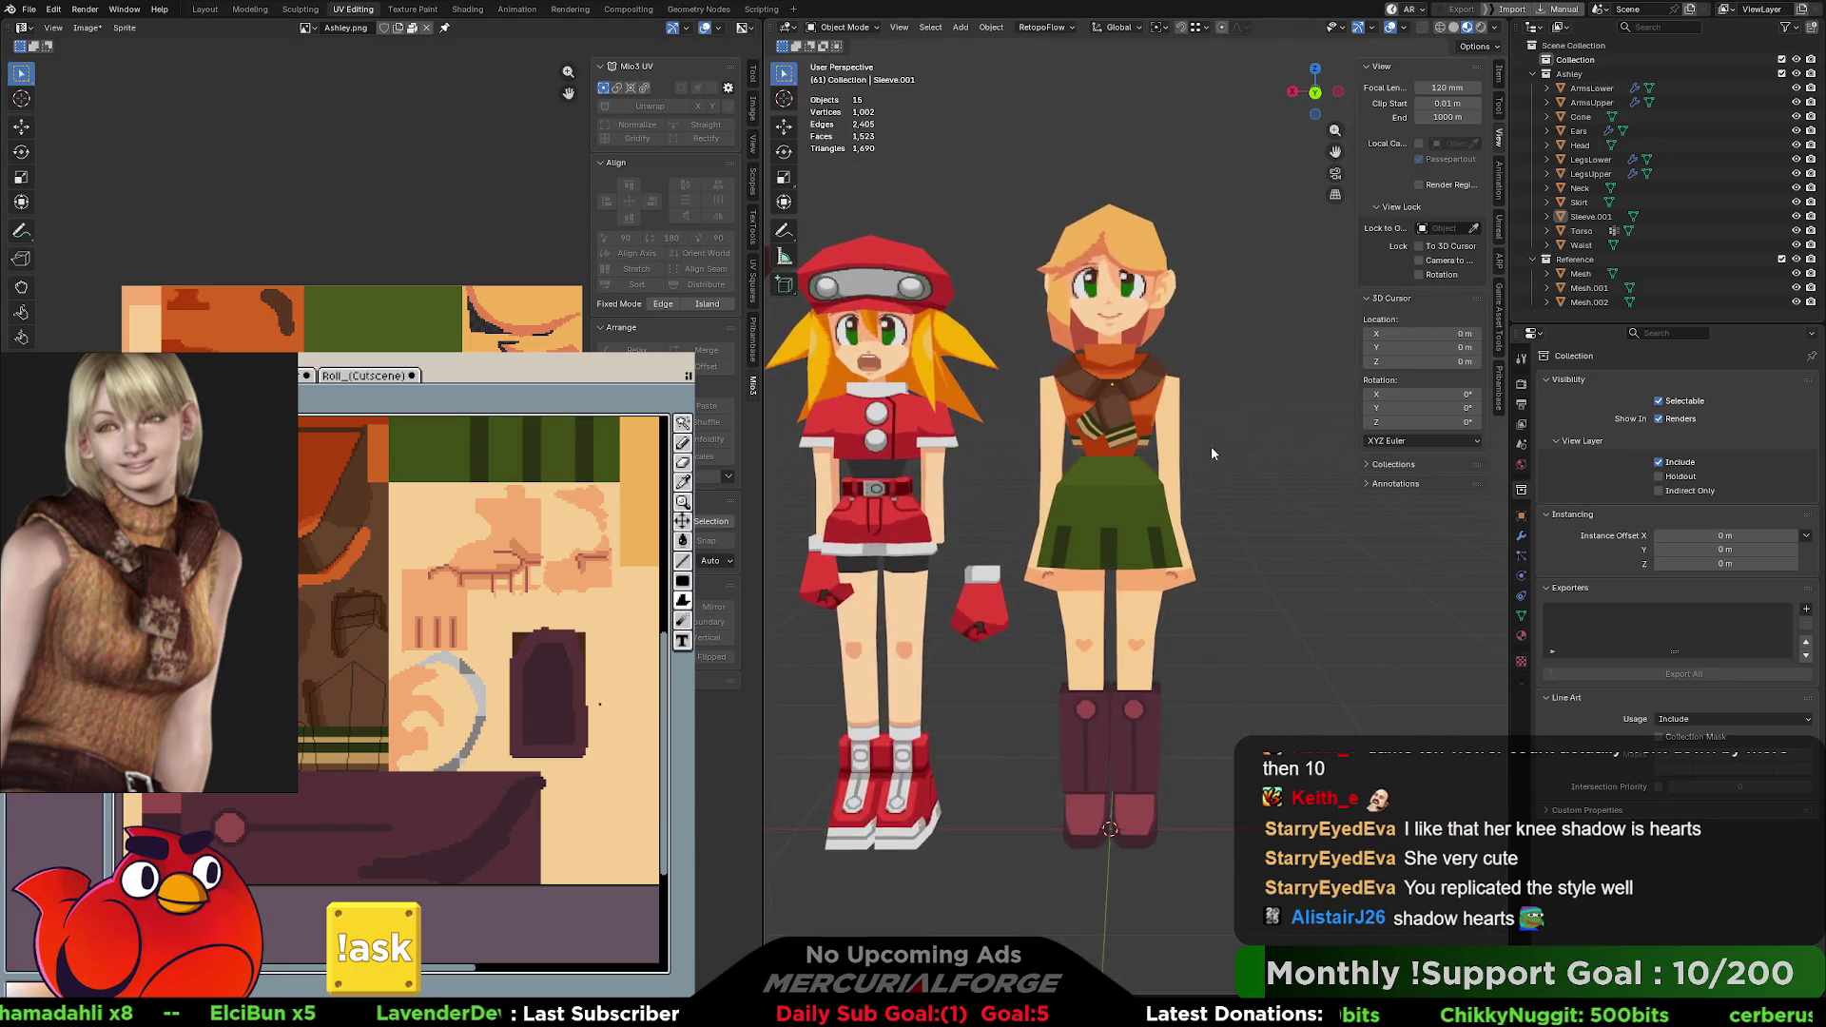
pyautogui.scroll(2, 1211, 453)
pyautogui.scroll(2, 1158, 398)
pyautogui.scroll(1, 1172, 530)
pyautogui.scroll(3, 1174, 532)
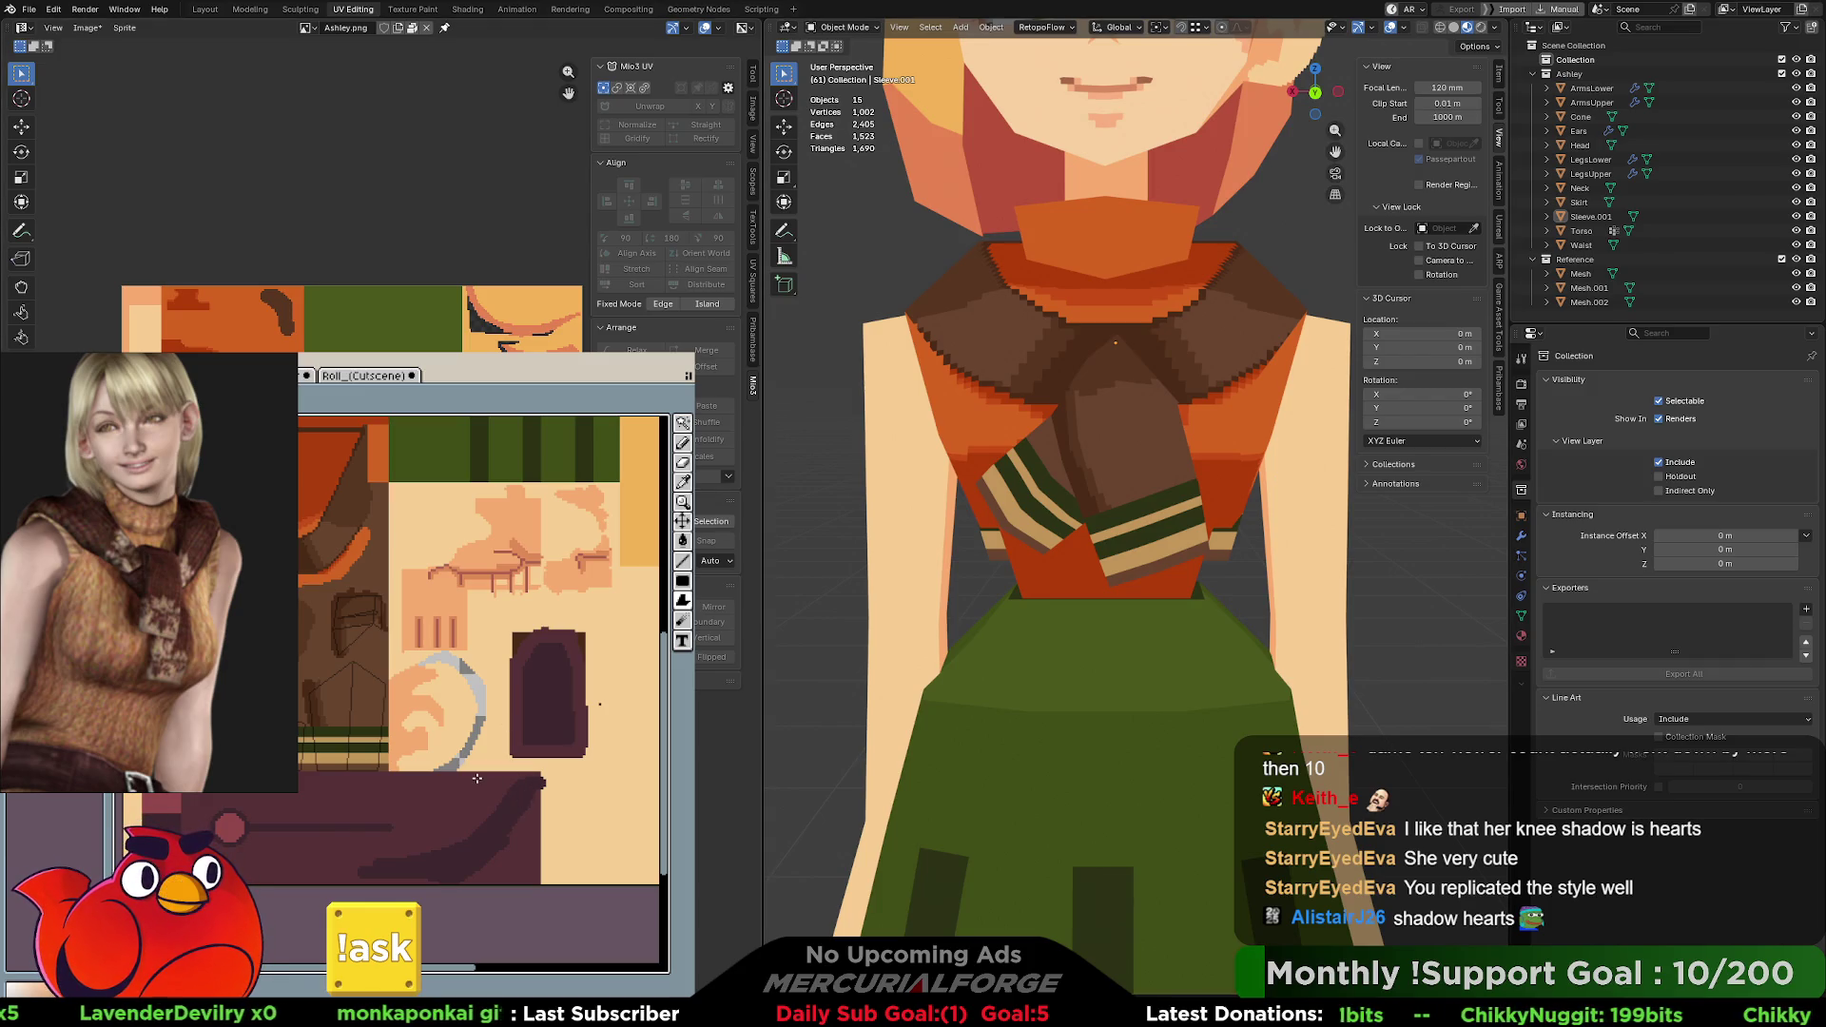
pyautogui.moveTo(556, 693)
pyautogui.mouseDown(button='middle')
pyautogui.moveTo(486, 802)
pyautogui.moveTo(503, 850)
pyautogui.moveTo(525, 709)
pyautogui.moveTo(371, 751)
pyautogui.mouseUp(button='middle')
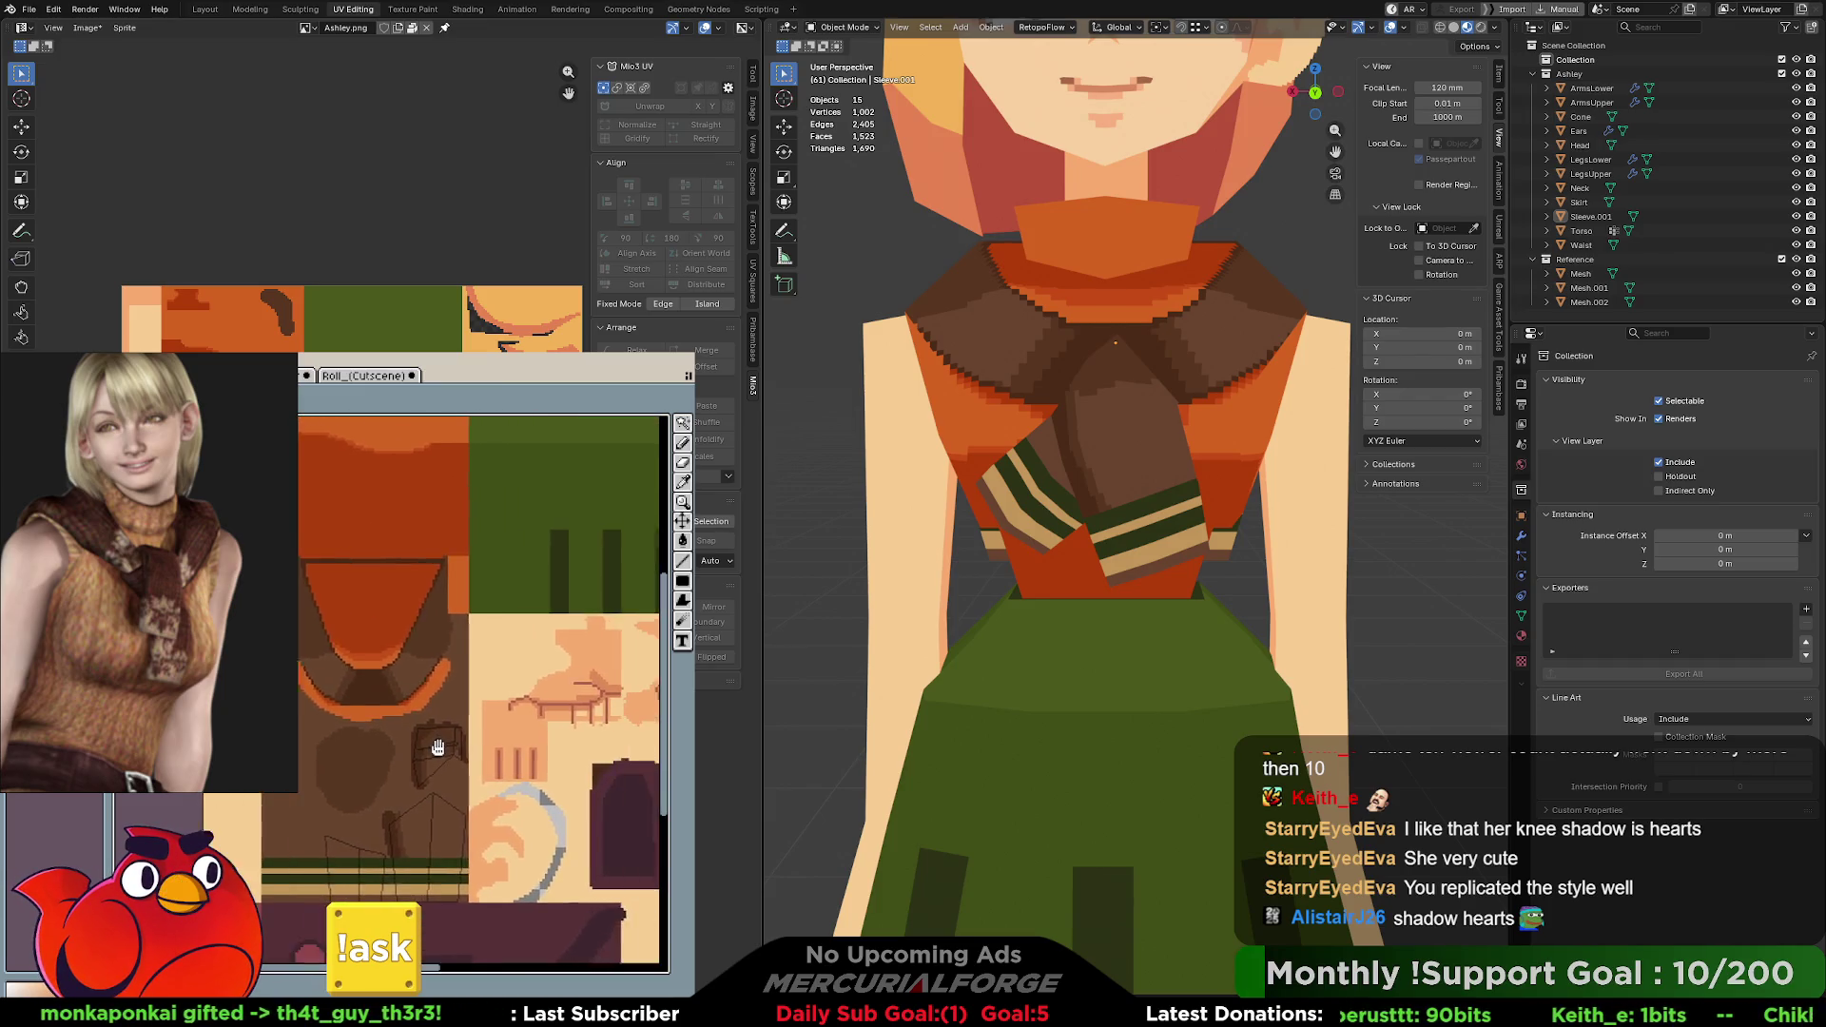
pyautogui.scroll(3, 409, 607)
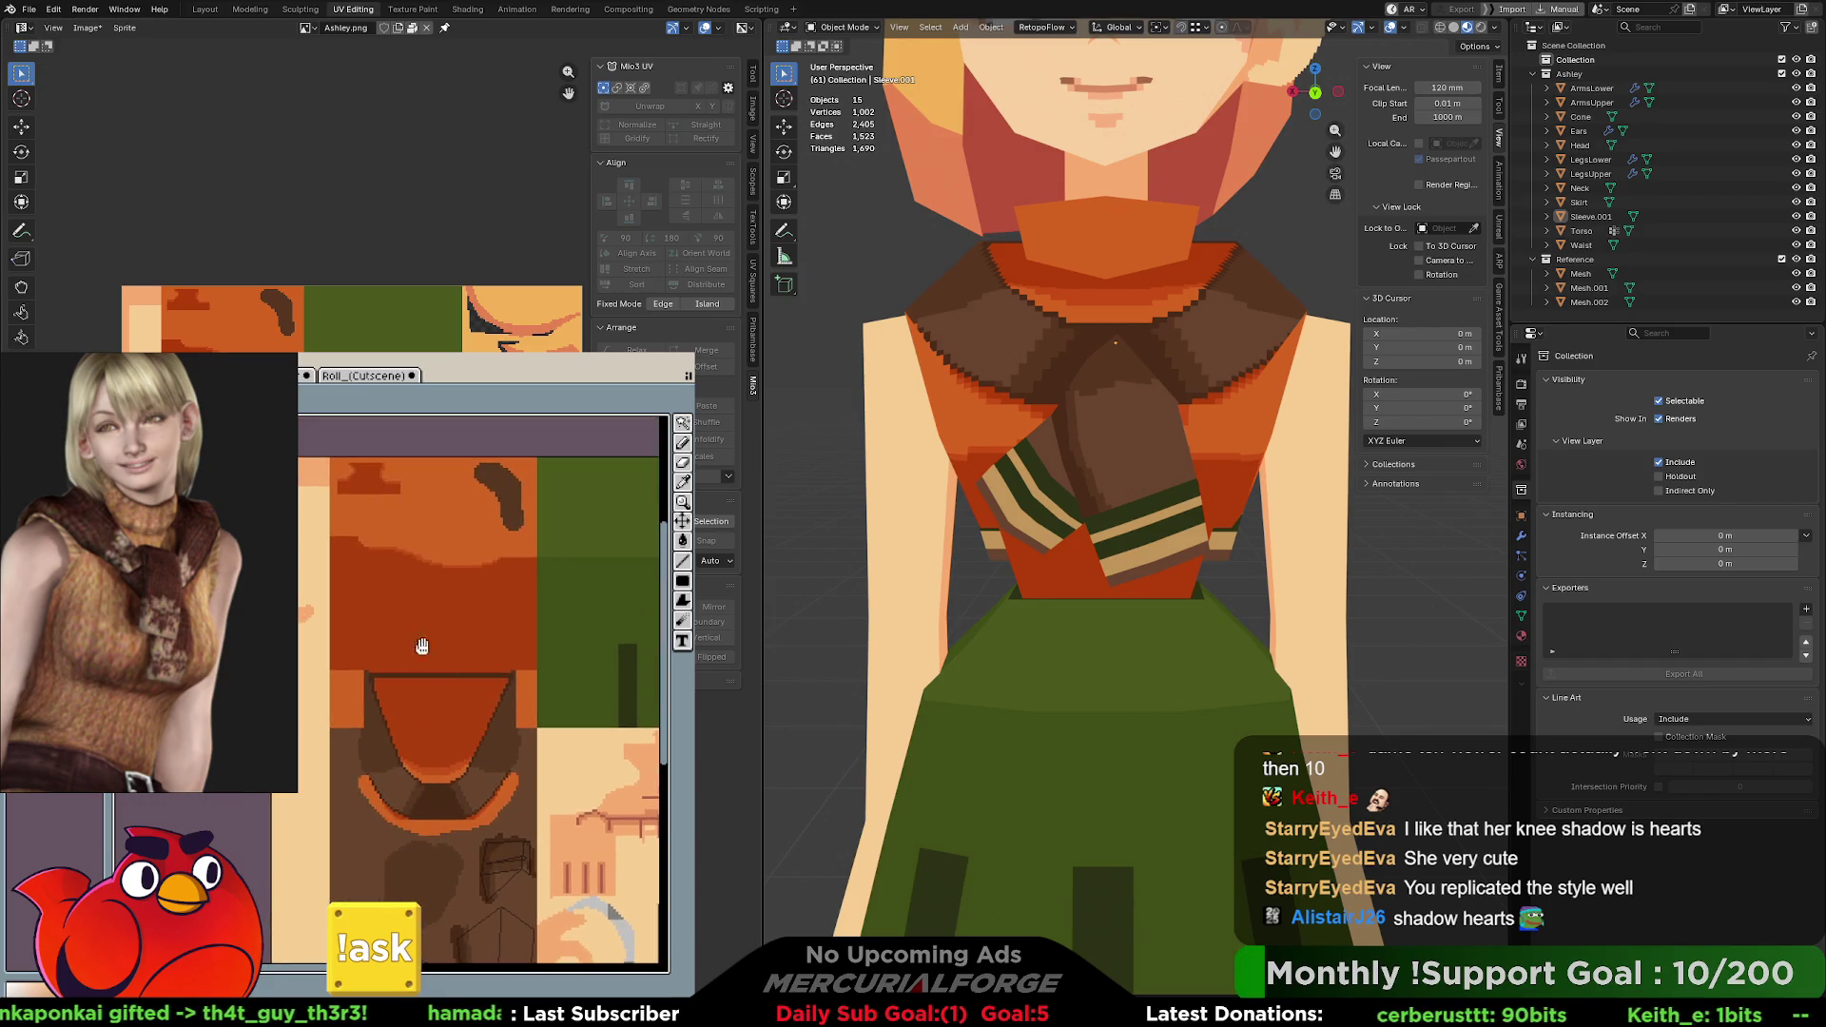
pyautogui.scroll(2, 410, 606)
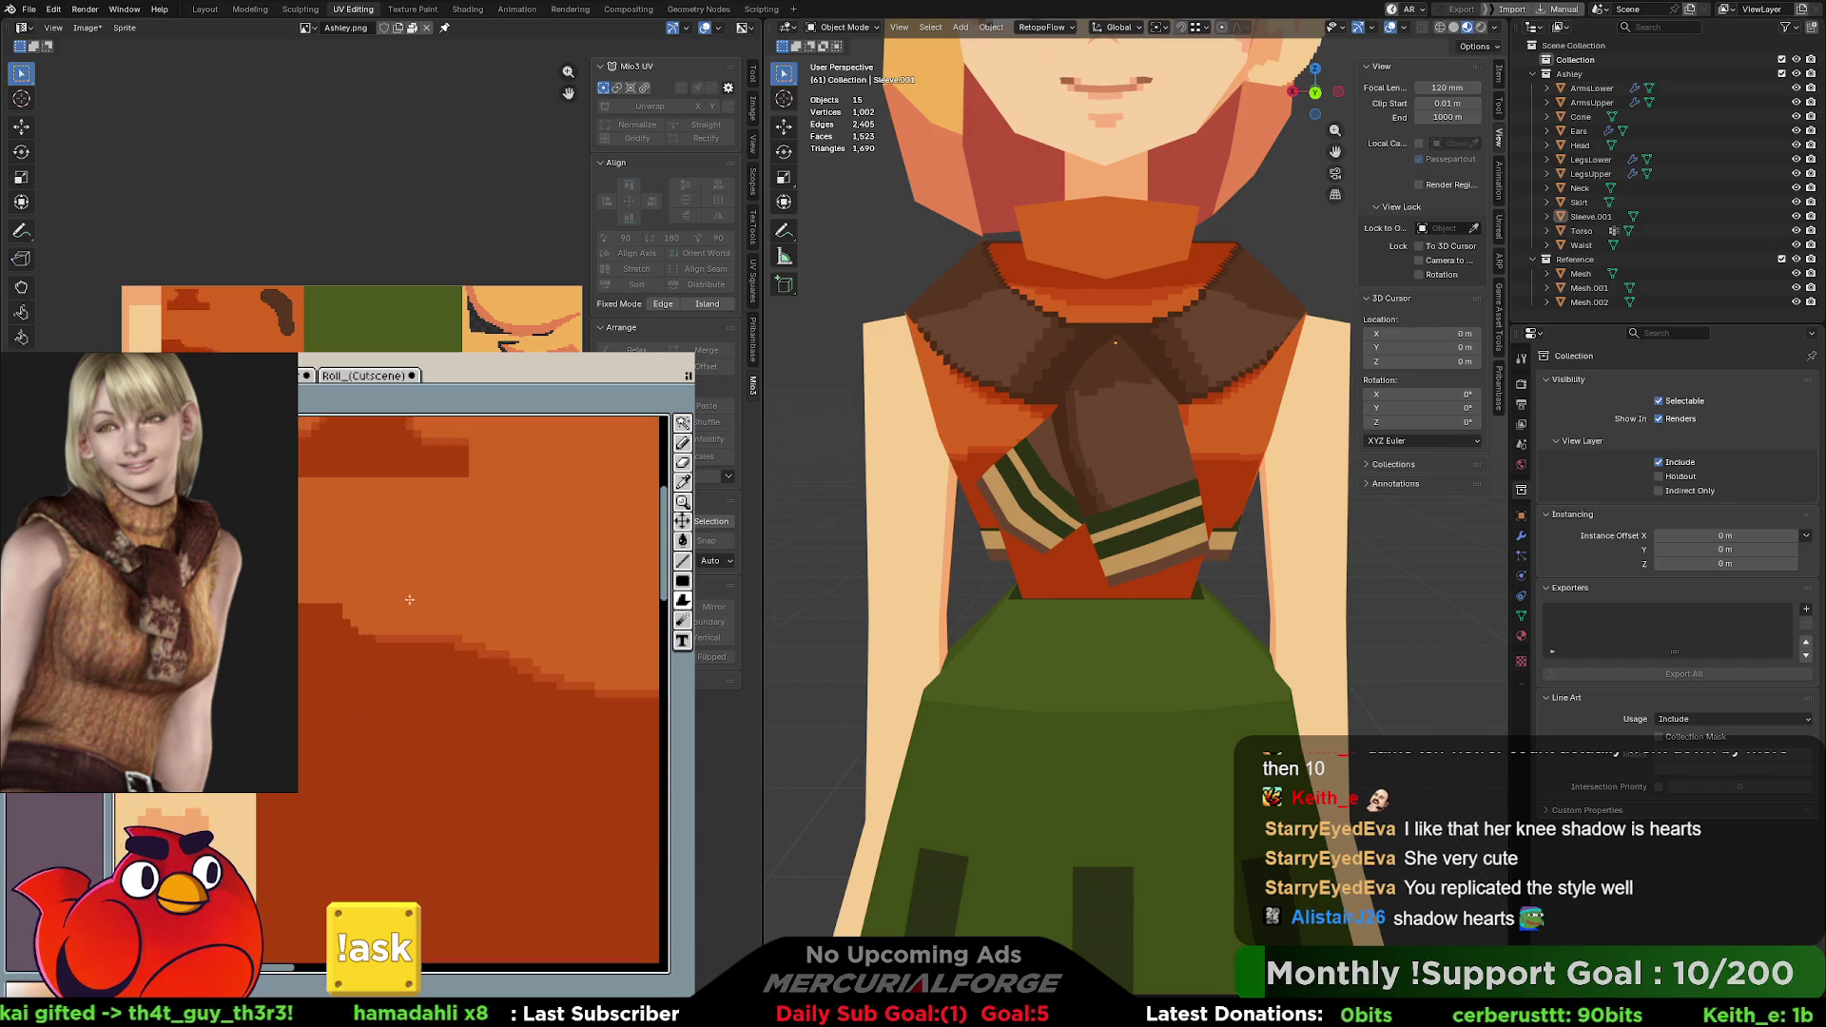
pyautogui.scroll(2, 414, 628)
# Zoom into the orange top region of the texture and check the model from another angle.
pyautogui.moveTo(413, 628); pyautogui.dragTo(478, 780, button='middle')
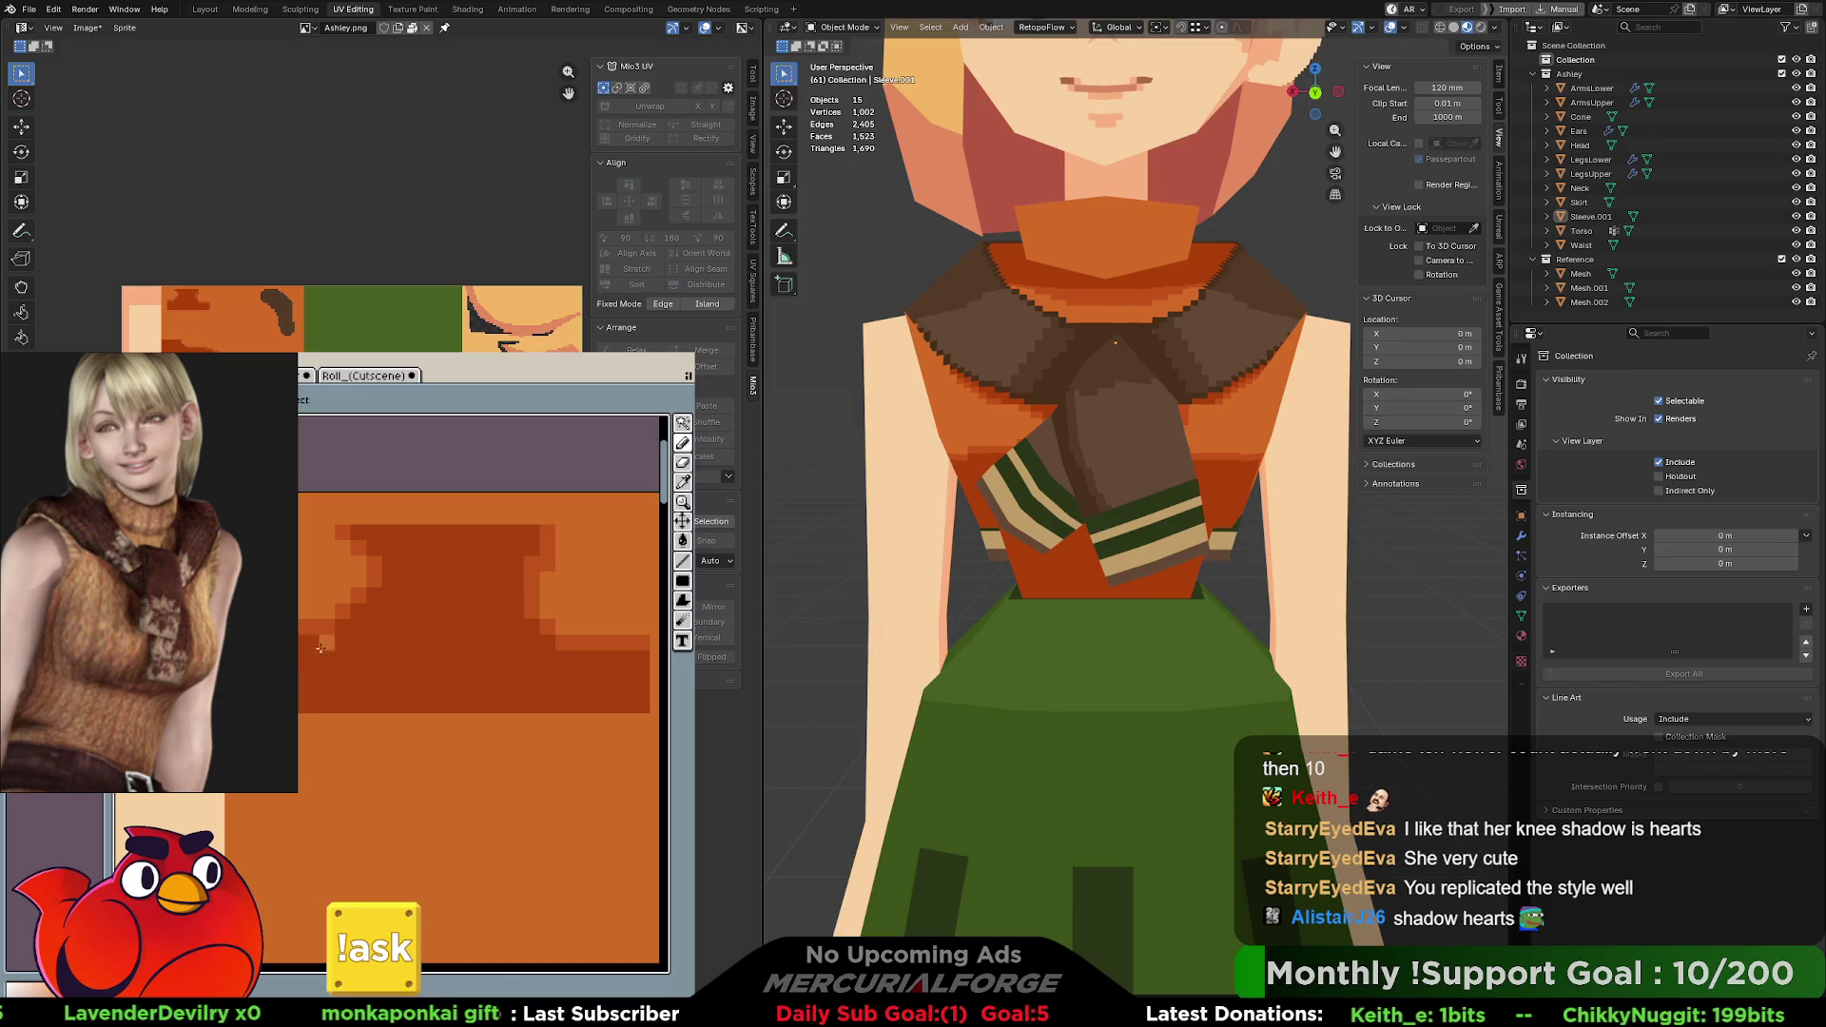
pyautogui.hscroll(2, 601, 668)
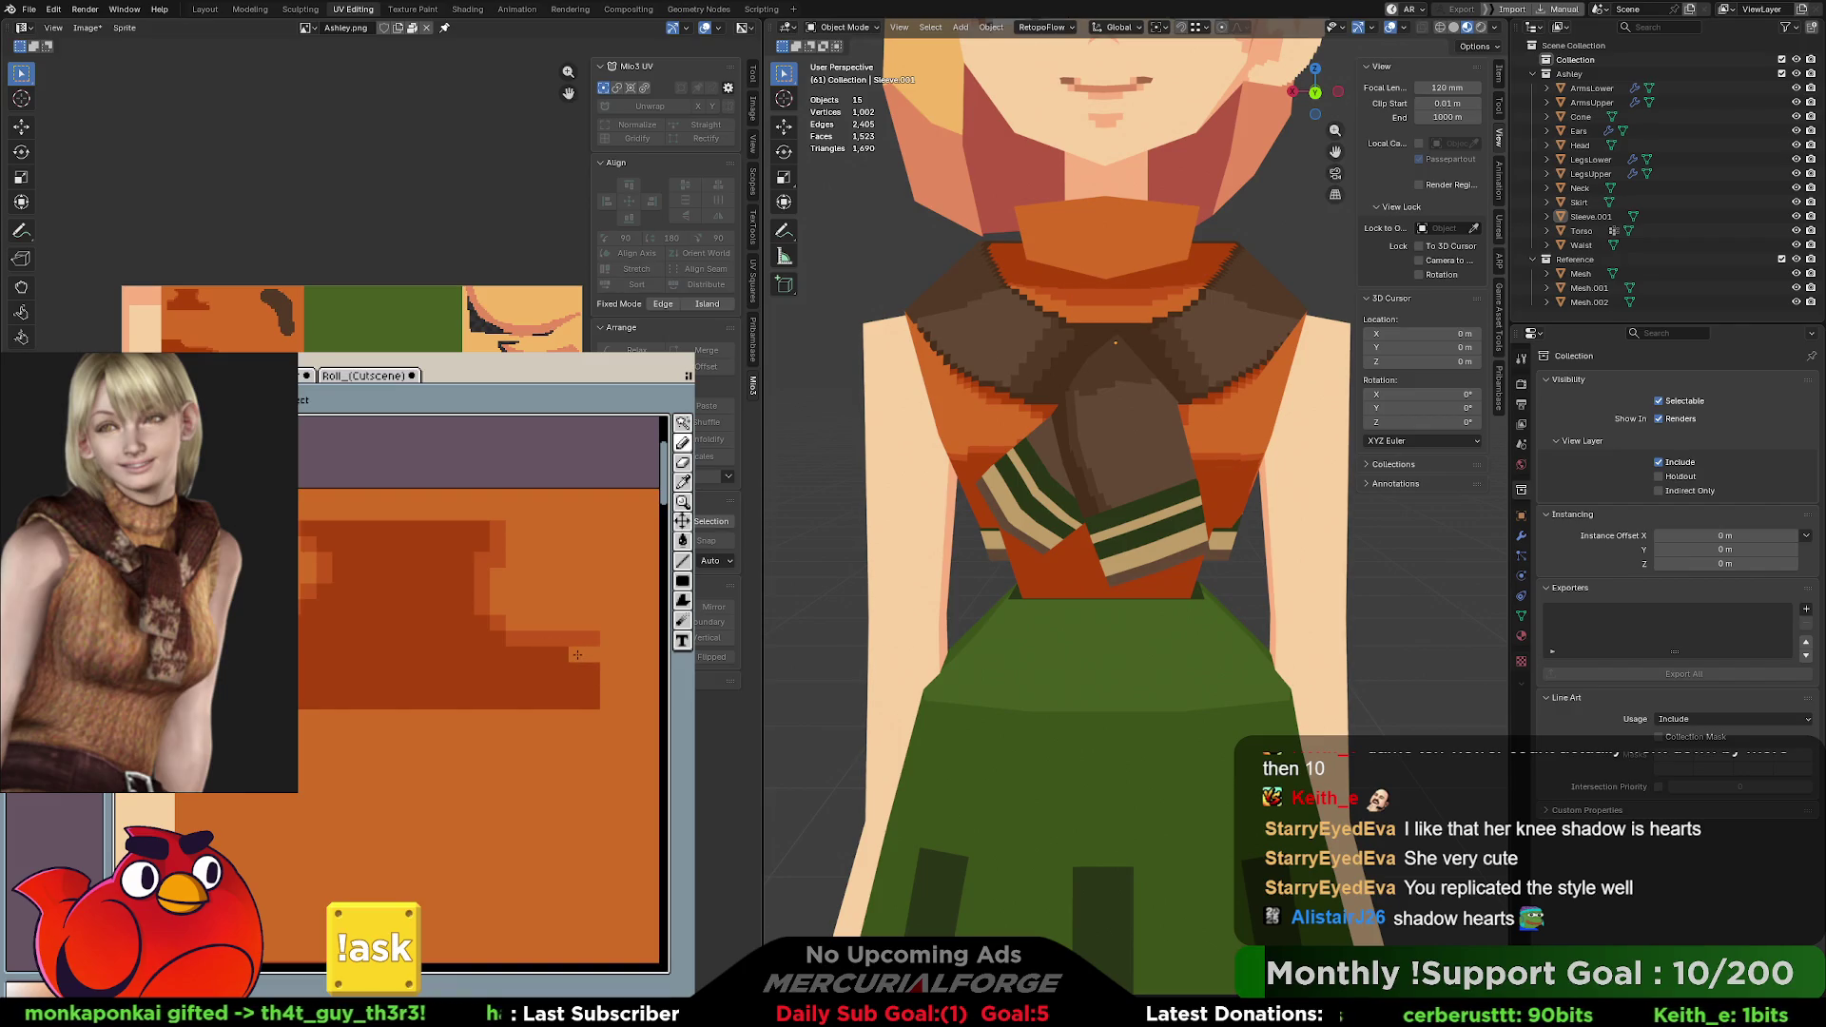
pyautogui.moveTo(1085, 485); pyautogui.dragTo(1174, 492, button='middle')
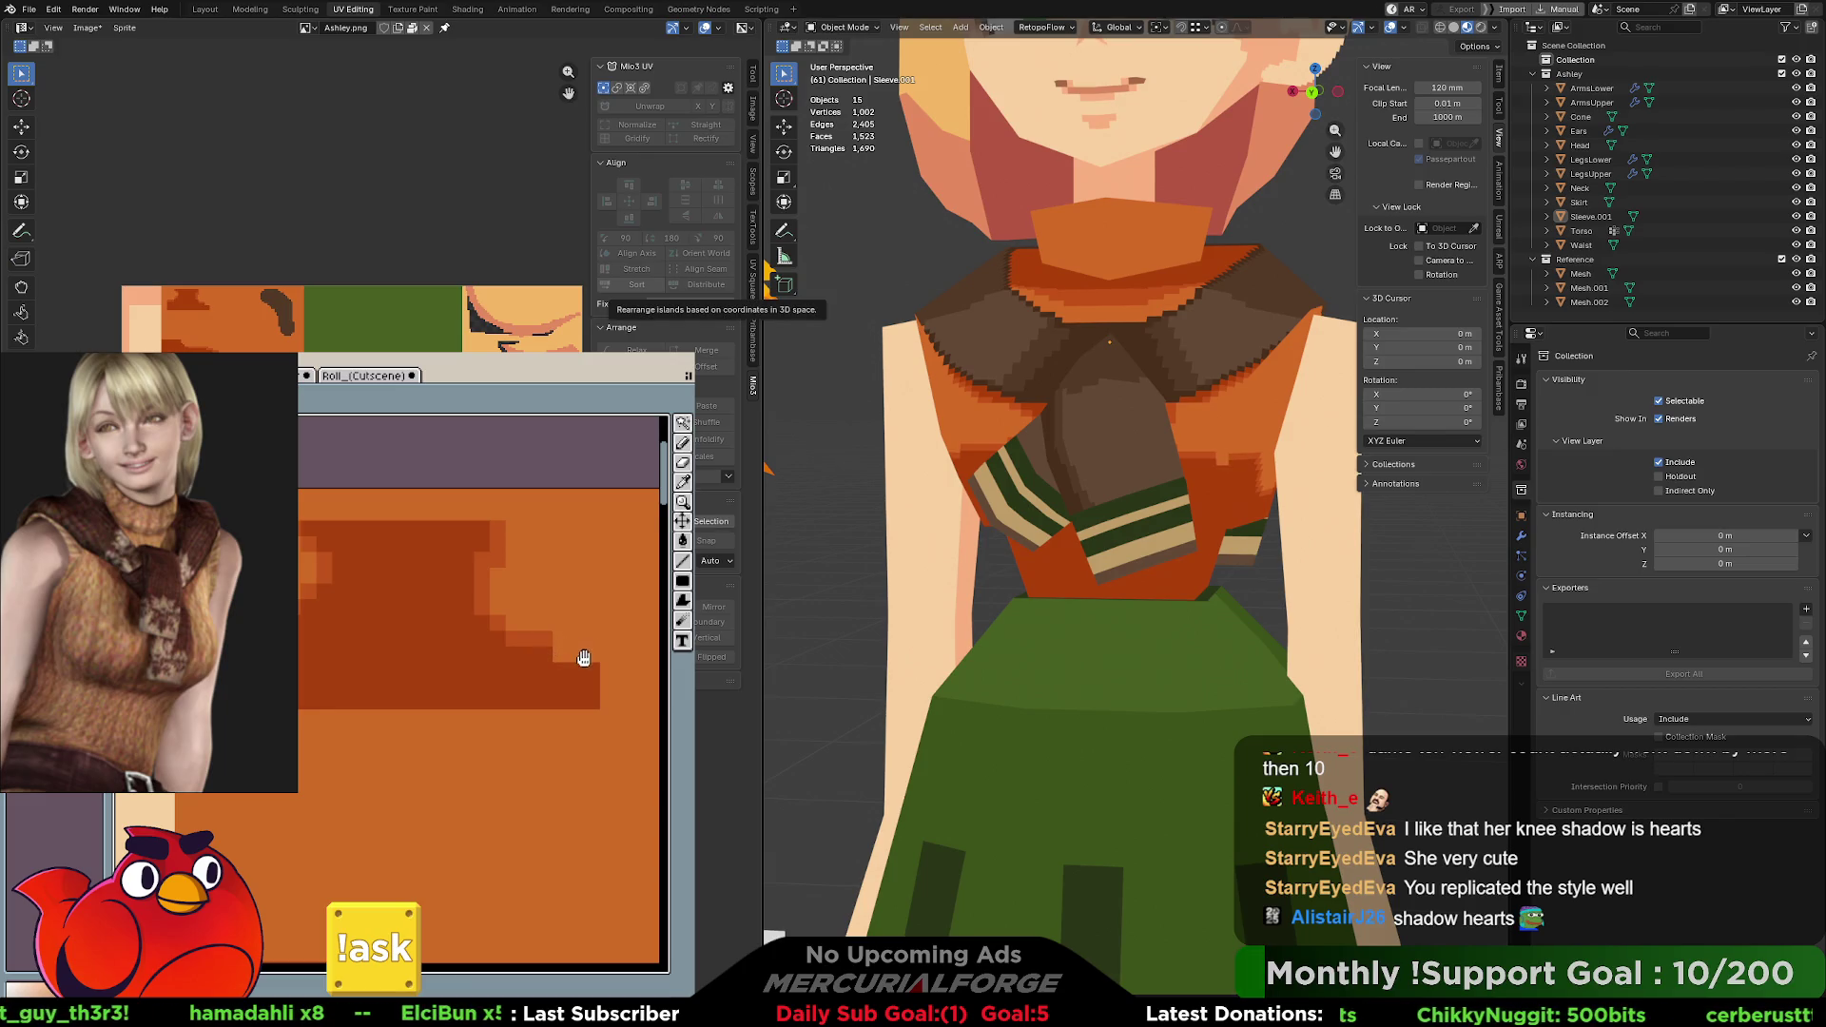
# Paint dark stepped shading along the orange top's edge and check it on the model.
pyautogui.moveTo(584, 658)
pyautogui.mouseDown(button='middle')
pyautogui.moveTo(502, 555)
pyautogui.moveTo(470, 582)
pyautogui.moveTo(528, 634)
pyautogui.mouseUp(button='middle')
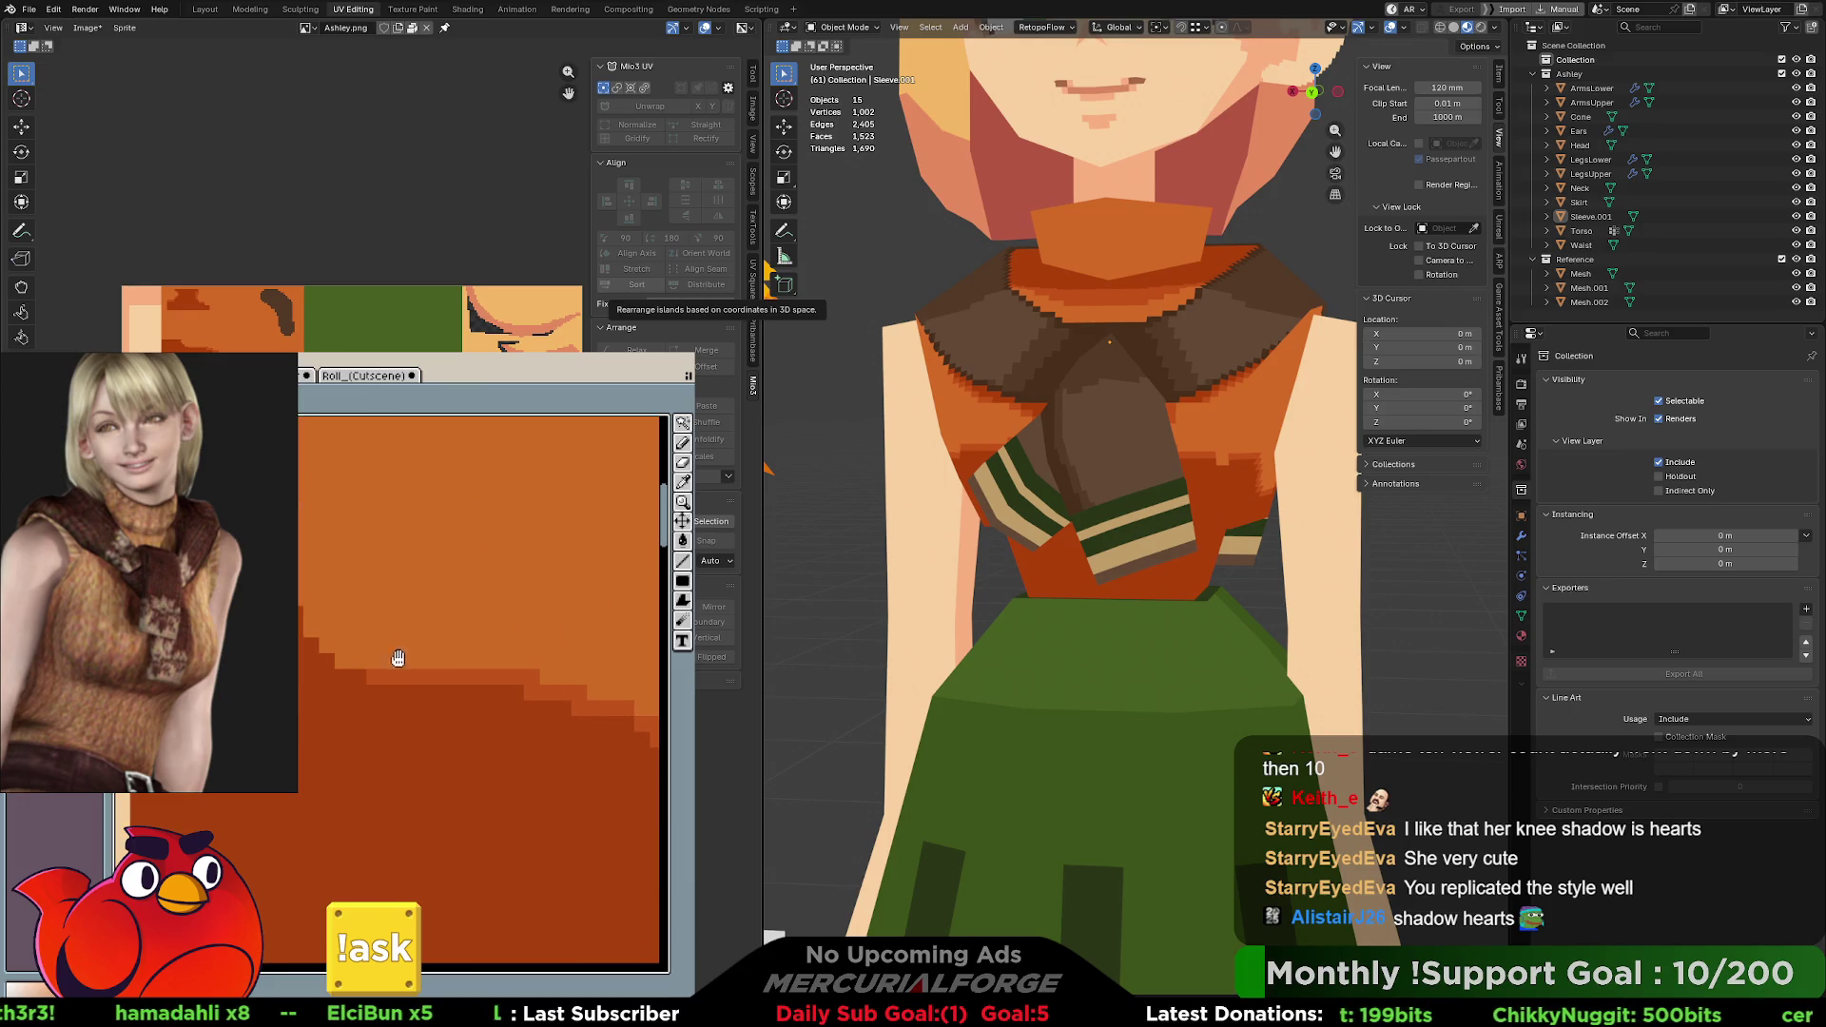
pyautogui.moveTo(399, 657)
pyautogui.mouseDown(button='middle')
pyautogui.moveTo(420, 727)
pyautogui.moveTo(424, 612)
pyautogui.moveTo(423, 662)
pyautogui.mouseUp(button='middle')
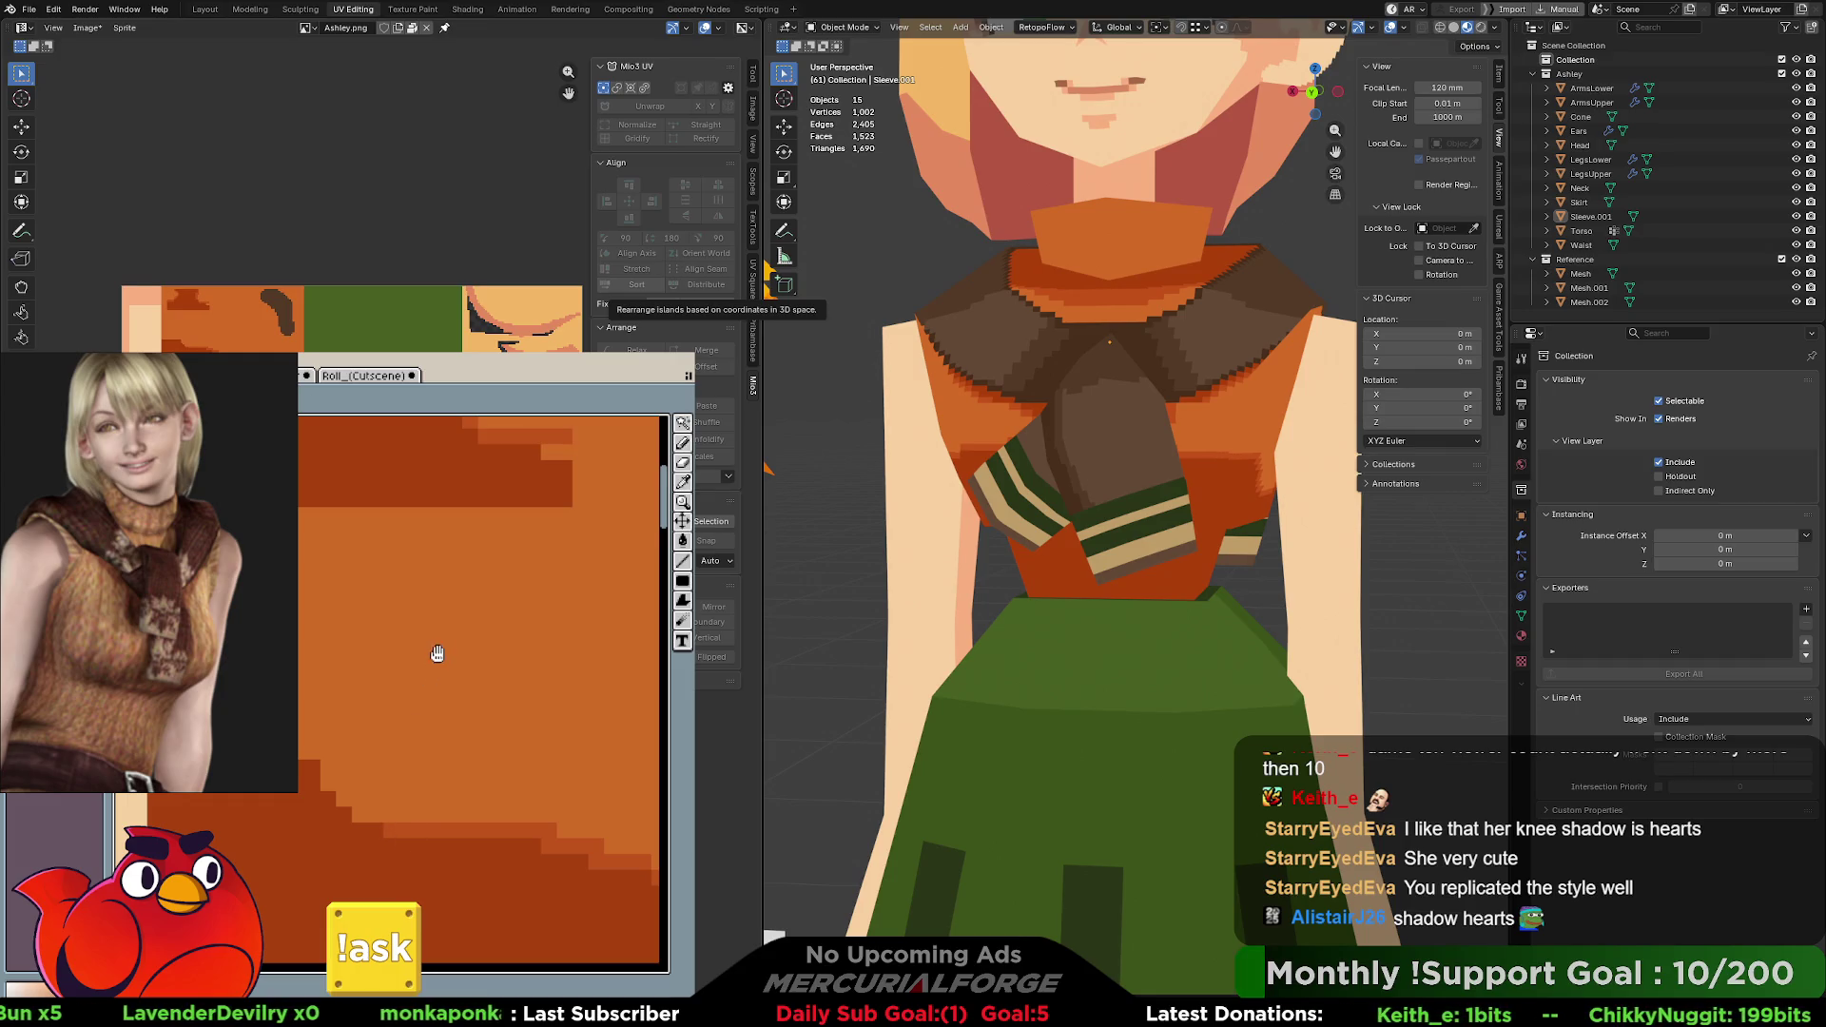
pyautogui.moveTo(436, 644); pyautogui.dragTo(456, 731, button='middle')
pyautogui.scroll(3, 456, 731)
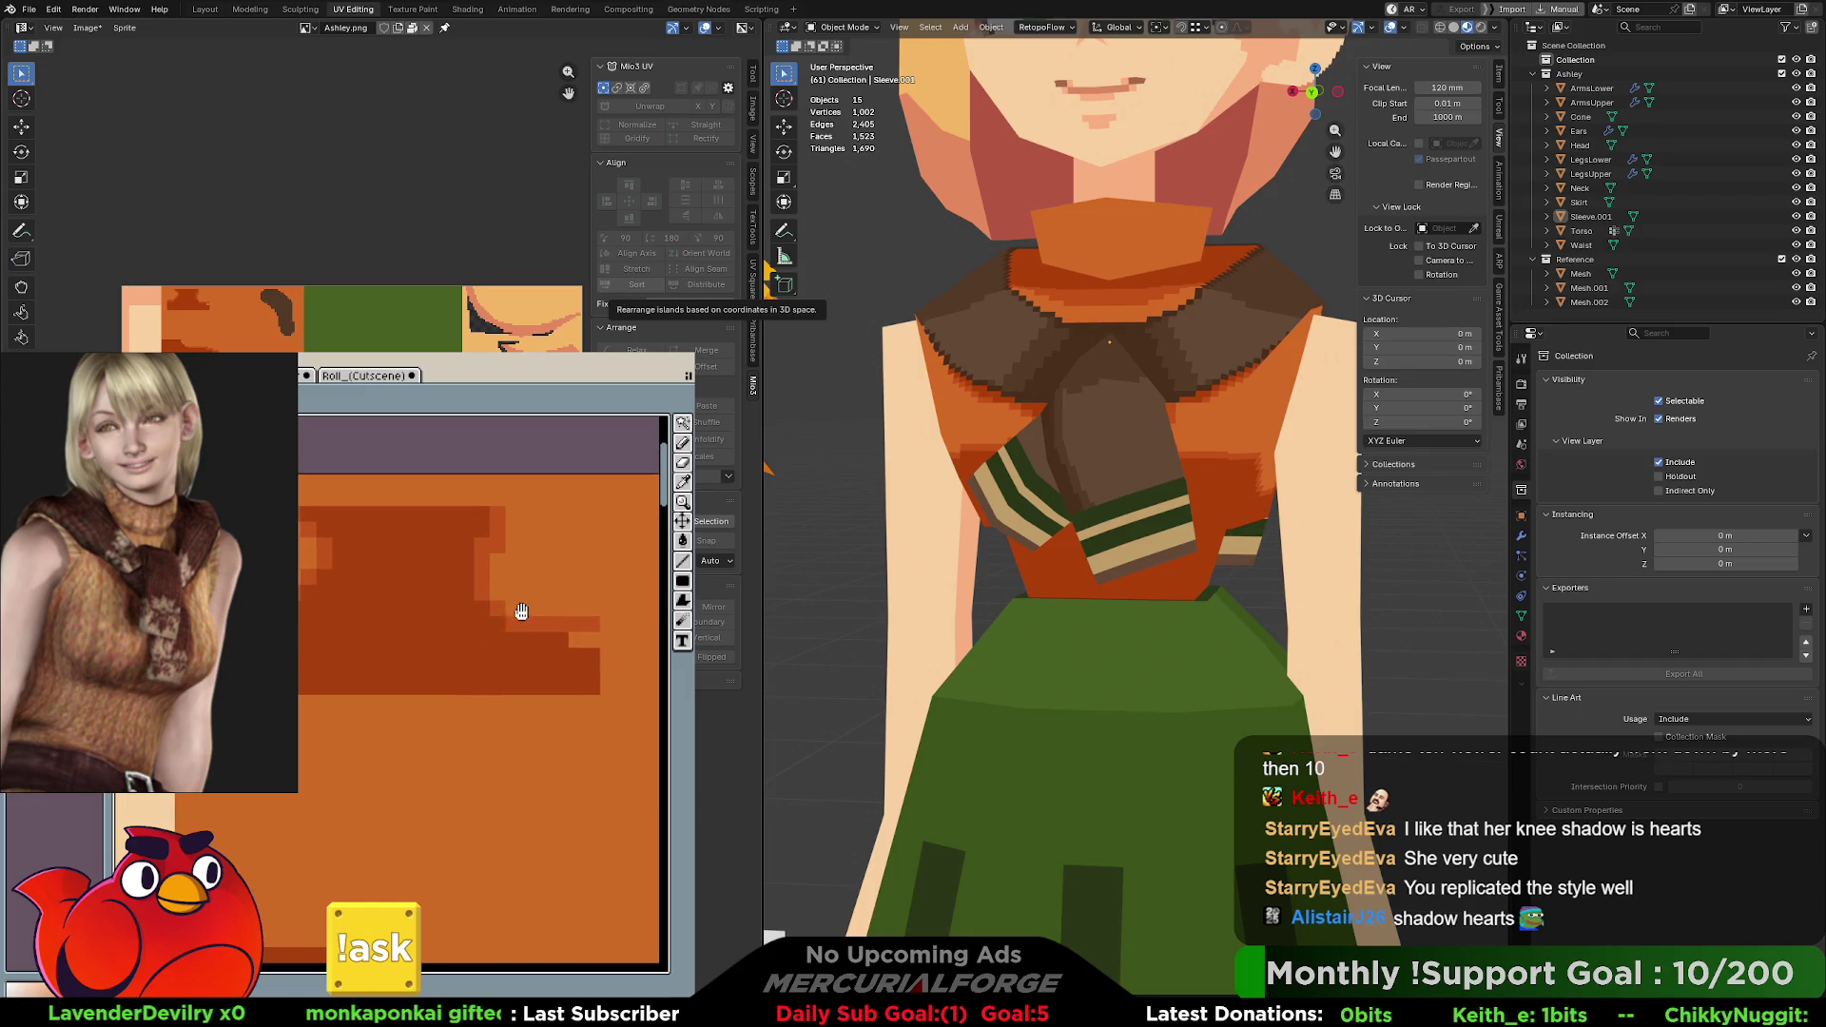
pyautogui.scroll(2, 522, 619)
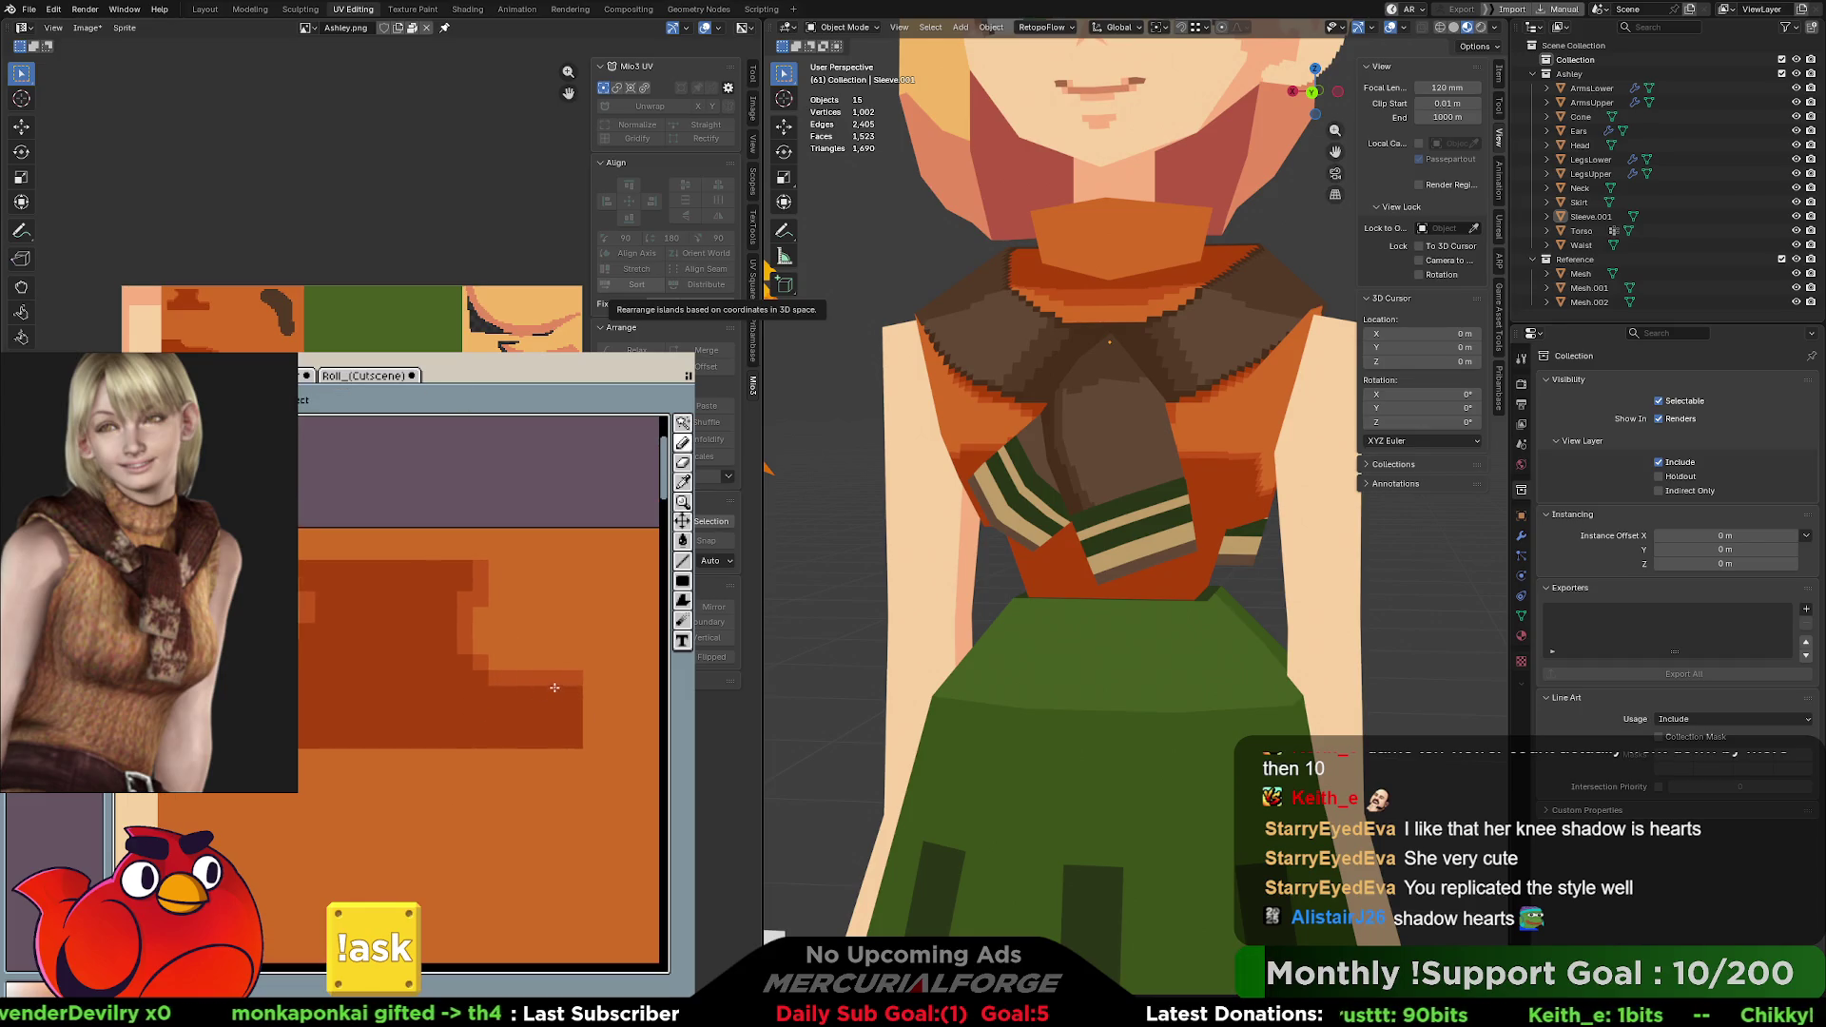
pyautogui.moveTo(463, 628)
pyautogui.mouseDown()
pyautogui.moveTo(508, 673)
pyautogui.moveTo(490, 643)
pyautogui.mouseUp()
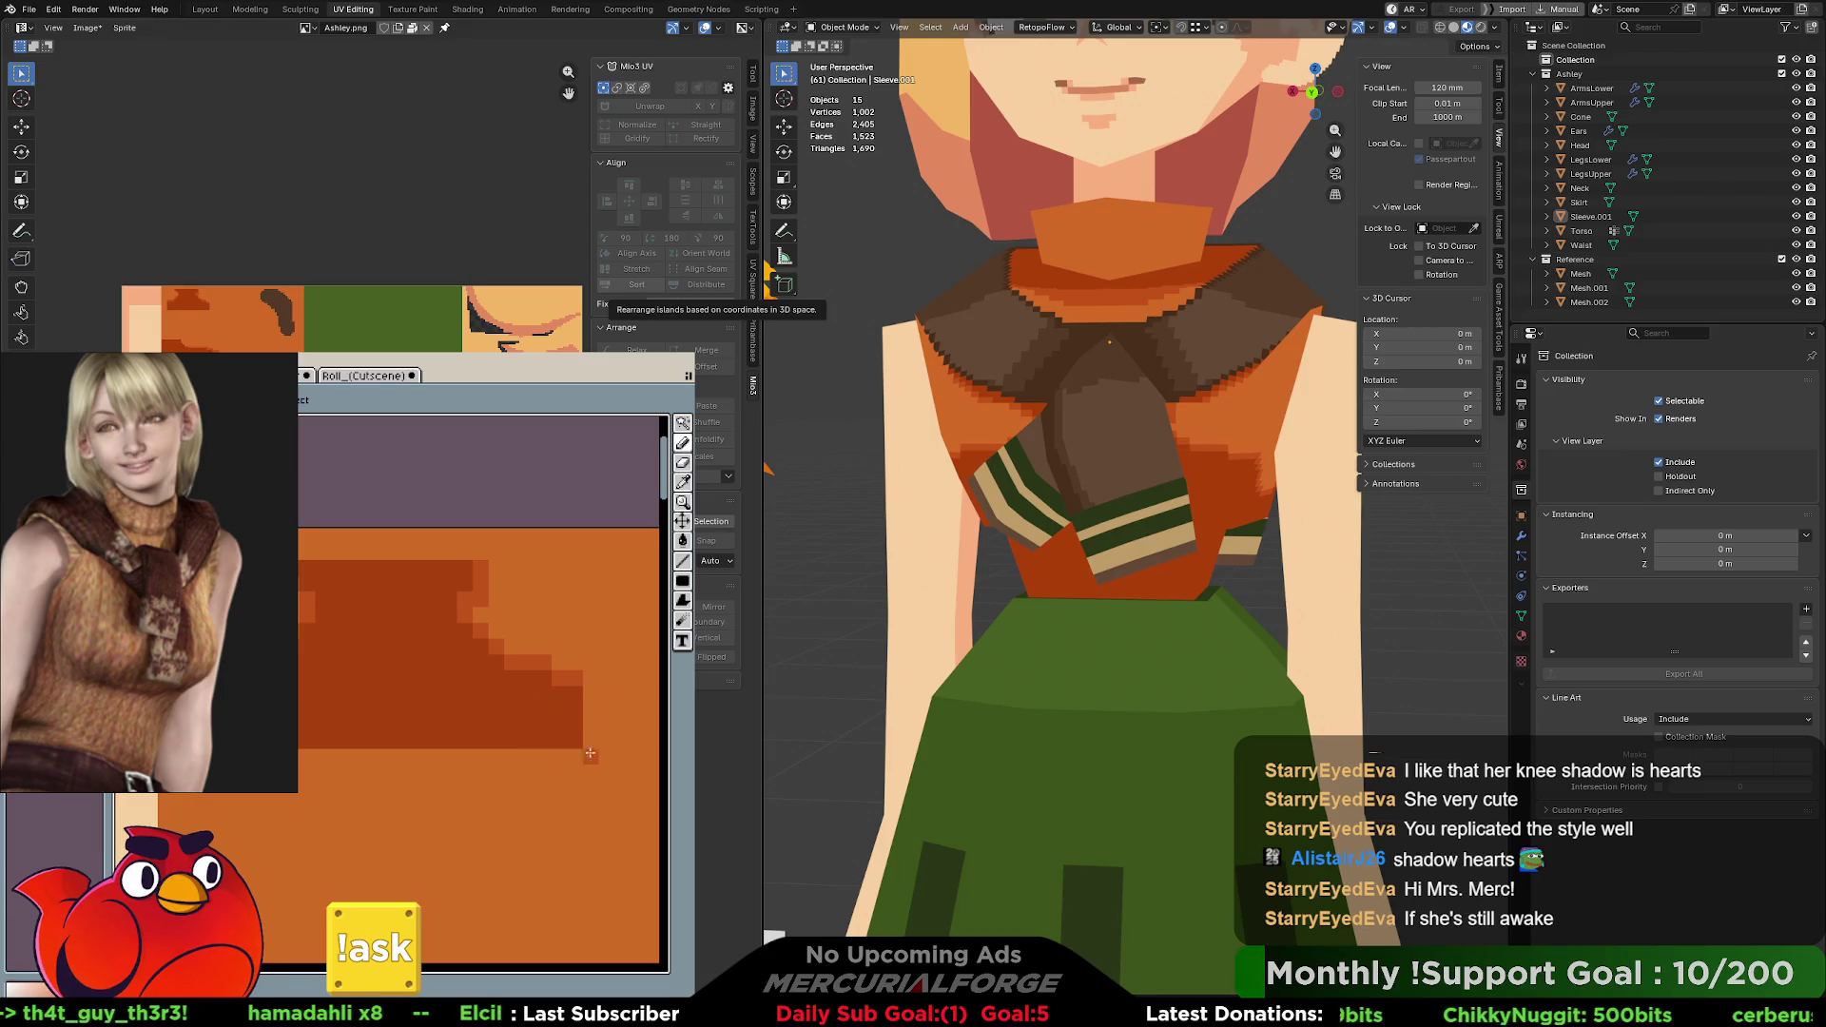
pyautogui.moveTo(1199, 498)
pyautogui.mouseDown(button='middle')
pyautogui.moveTo(1052, 498)
pyautogui.moveTo(1289, 510)
pyautogui.moveTo(1075, 500)
pyautogui.moveTo(1260, 508)
pyautogui.mouseUp(button='middle')
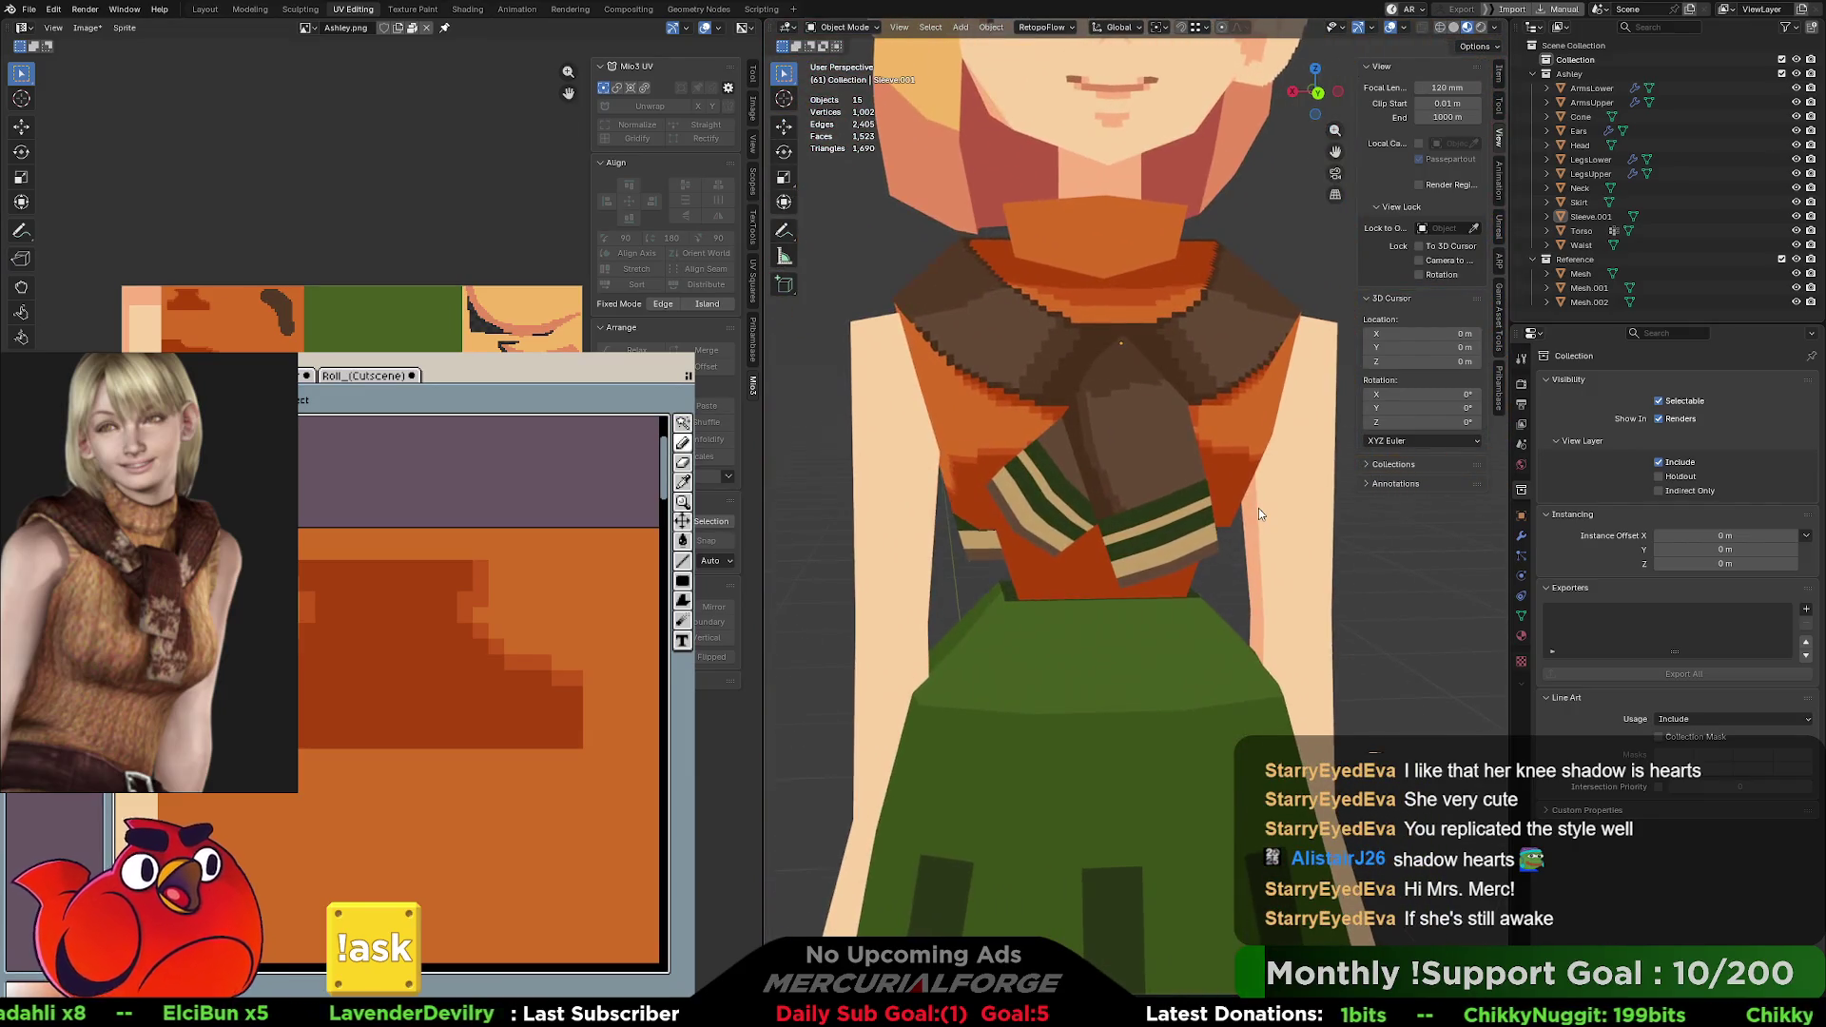
pyautogui.moveTo(1132, 512)
pyautogui.mouseDown(button='middle')
pyautogui.moveTo(1133, 541)
pyautogui.moveTo(957, 531)
pyautogui.moveTo(1216, 541)
pyautogui.moveTo(1185, 494)
pyautogui.moveTo(1058, 497)
pyautogui.moveTo(1030, 442)
pyautogui.mouseUp(button='middle')
# Orbit around Ashley and Roll to inspect the shaded top and scarf from front and side.
pyautogui.moveTo(1054, 509)
pyautogui.mouseDown(button='middle')
pyautogui.moveTo(1047, 461)
pyautogui.moveTo(1091, 503)
pyautogui.moveTo(1179, 506)
pyautogui.moveTo(1129, 499)
pyautogui.mouseUp(button='middle')
pyautogui.scroll(-5, 1127, 492)
pyautogui.moveTo(1017, 461)
pyautogui.mouseDown(button='middle')
pyautogui.moveTo(1050, 497)
pyautogui.moveTo(1112, 480)
pyautogui.mouseUp(button='middle')
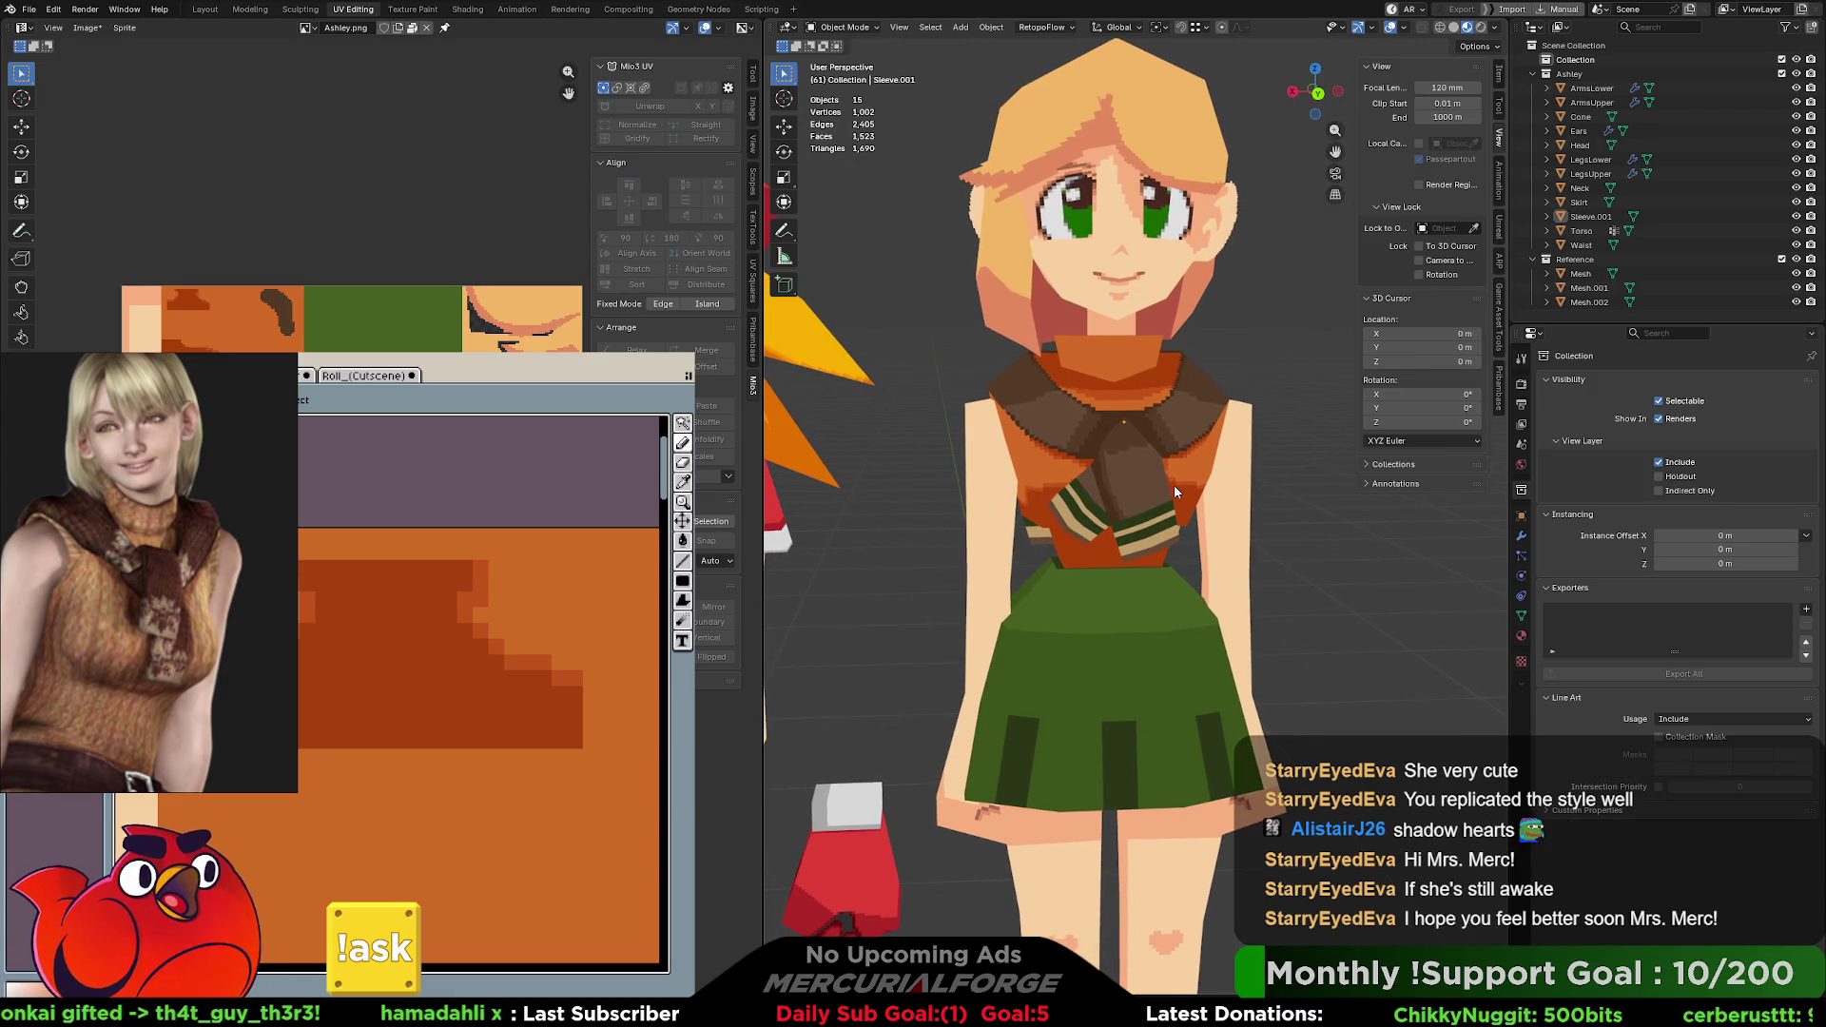
pyautogui.scroll(1, 1174, 486)
pyautogui.scroll(3, 1175, 485)
pyautogui.scroll(1, 1170, 471)
pyautogui.moveTo(1167, 457); pyautogui.dragTo(1114, 458, button='middle')
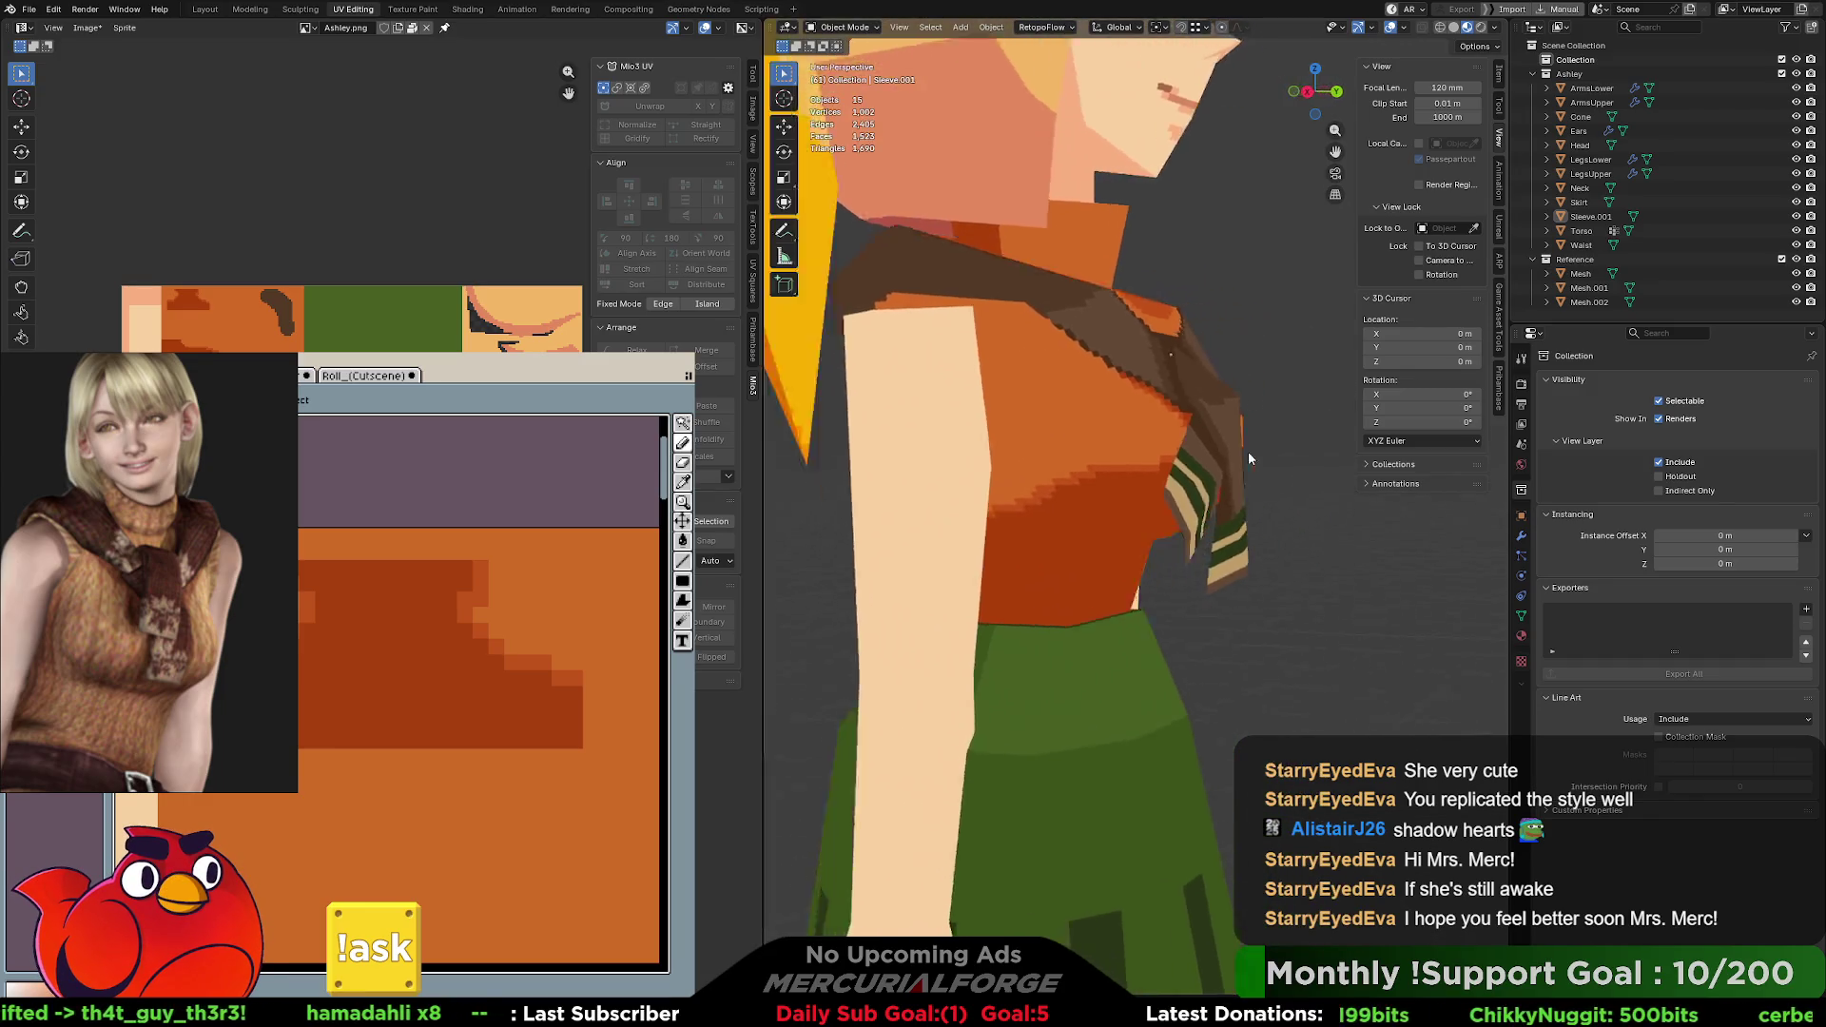
pyautogui.scroll(-3, 1115, 458)
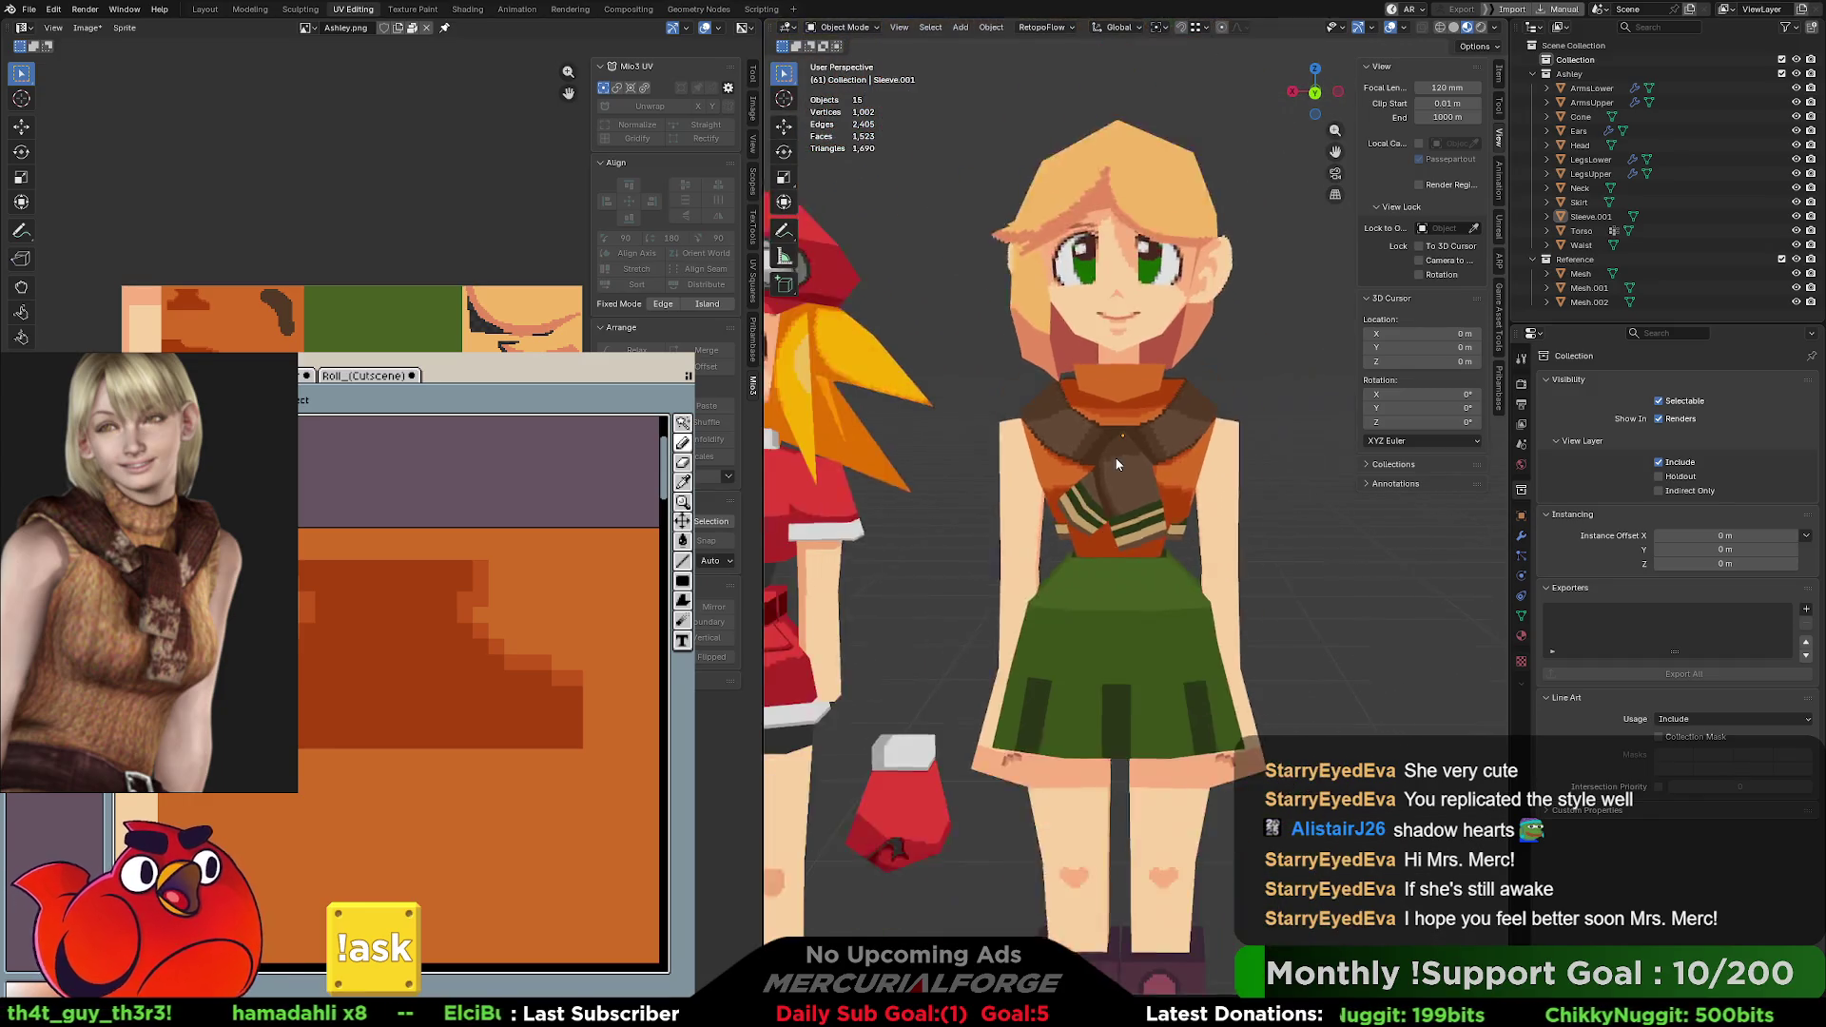
pyautogui.scroll(-2, 1127, 470)
pyautogui.scroll(-1, 1141, 489)
pyautogui.scroll(-1, 1141, 493)
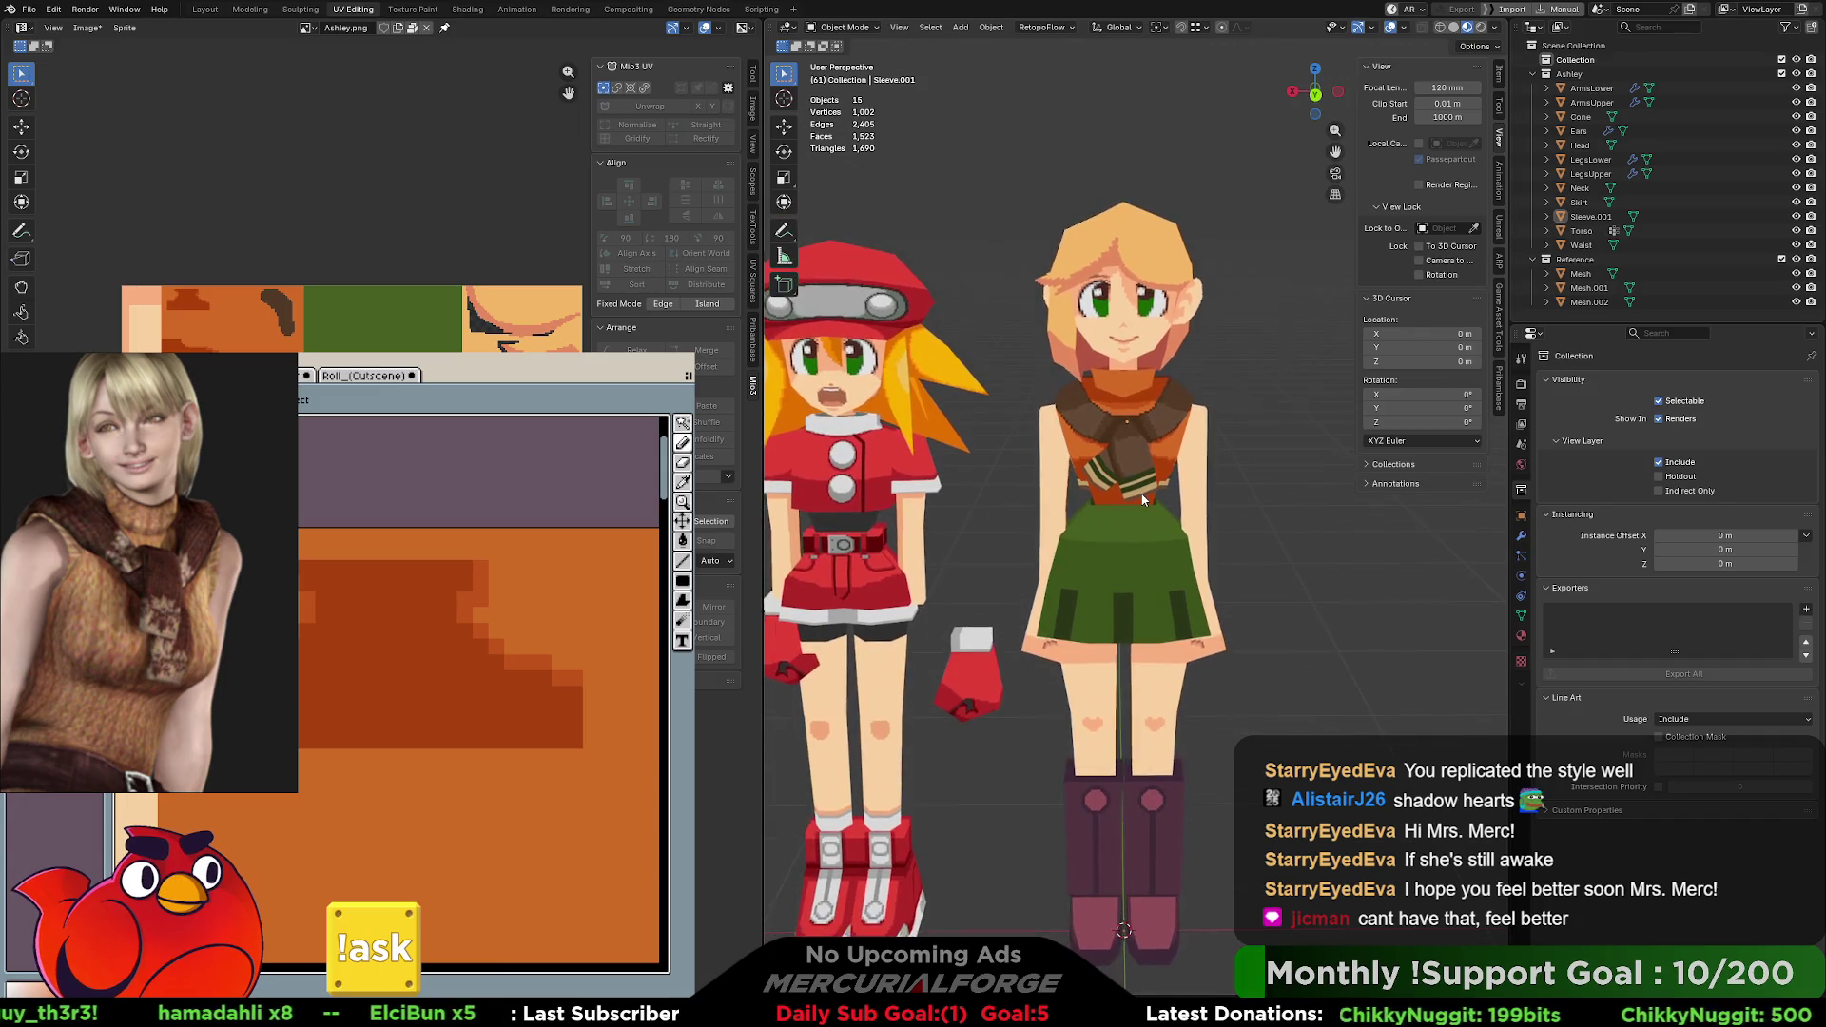
pyautogui.moveTo(1140, 498); pyautogui.dragTo(1143, 486, button='middle')
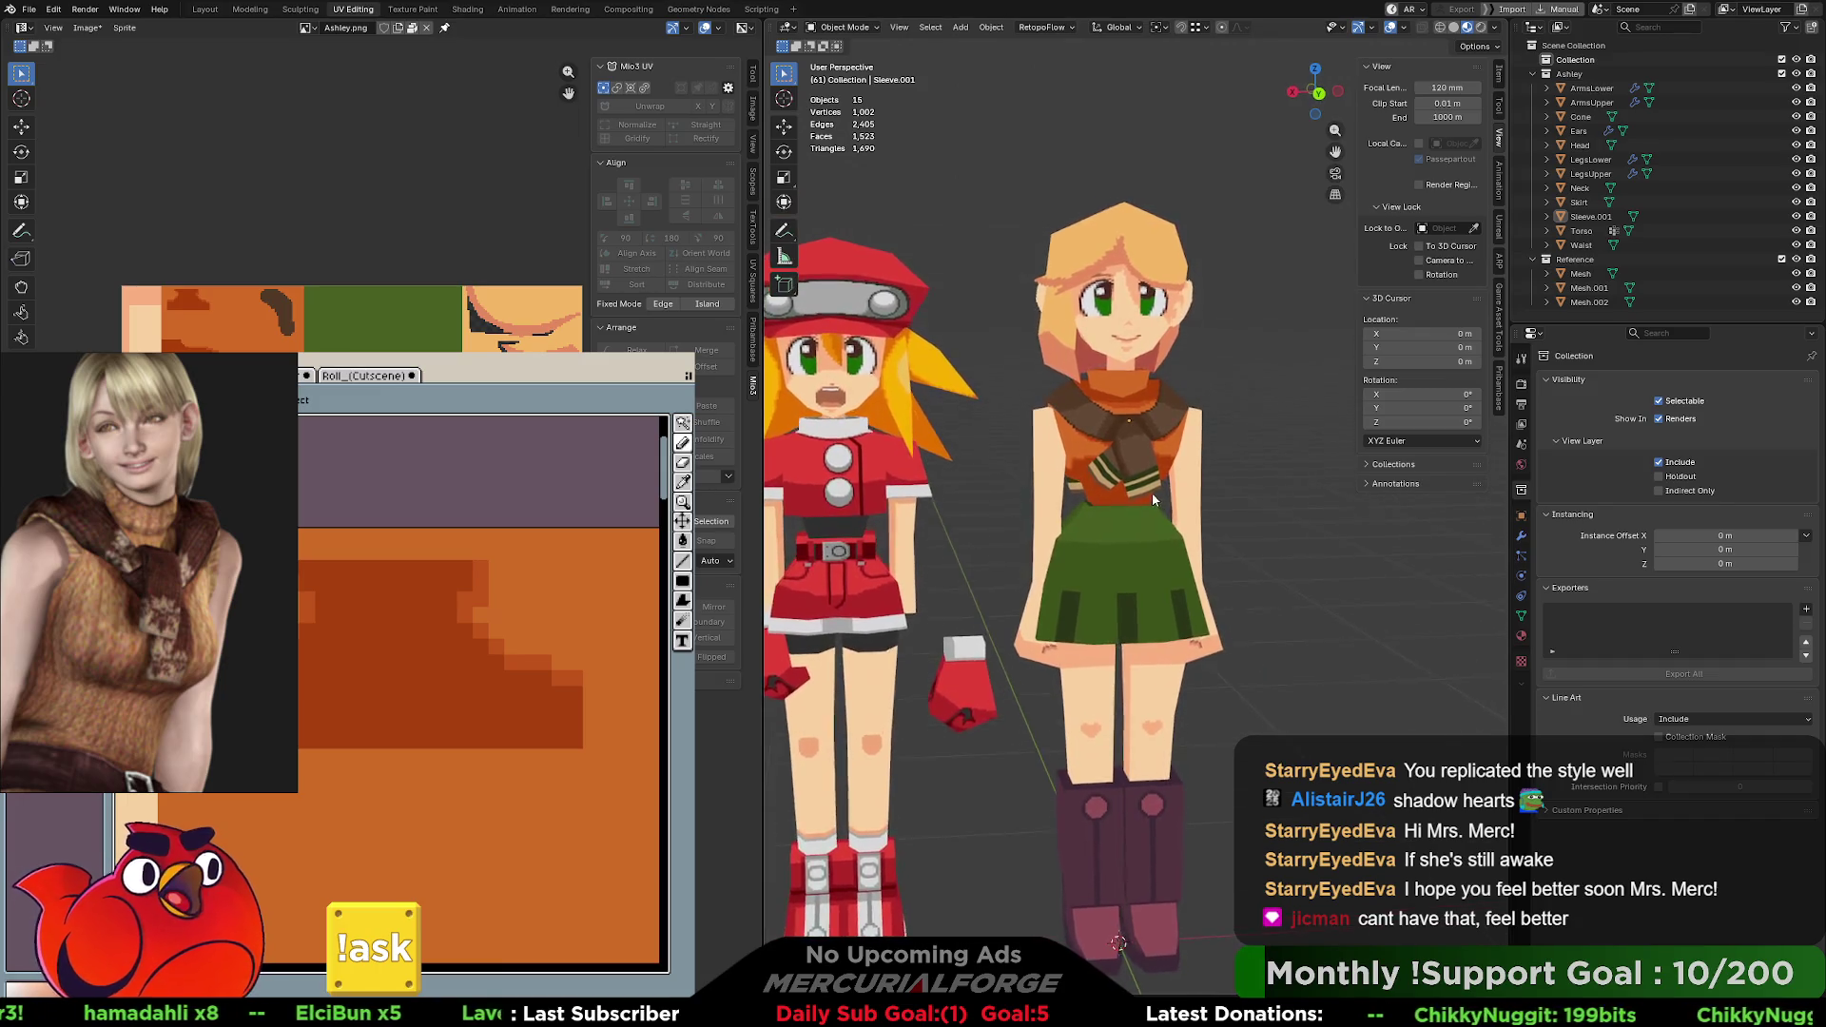
pyautogui.scroll(-1, 1143, 487)
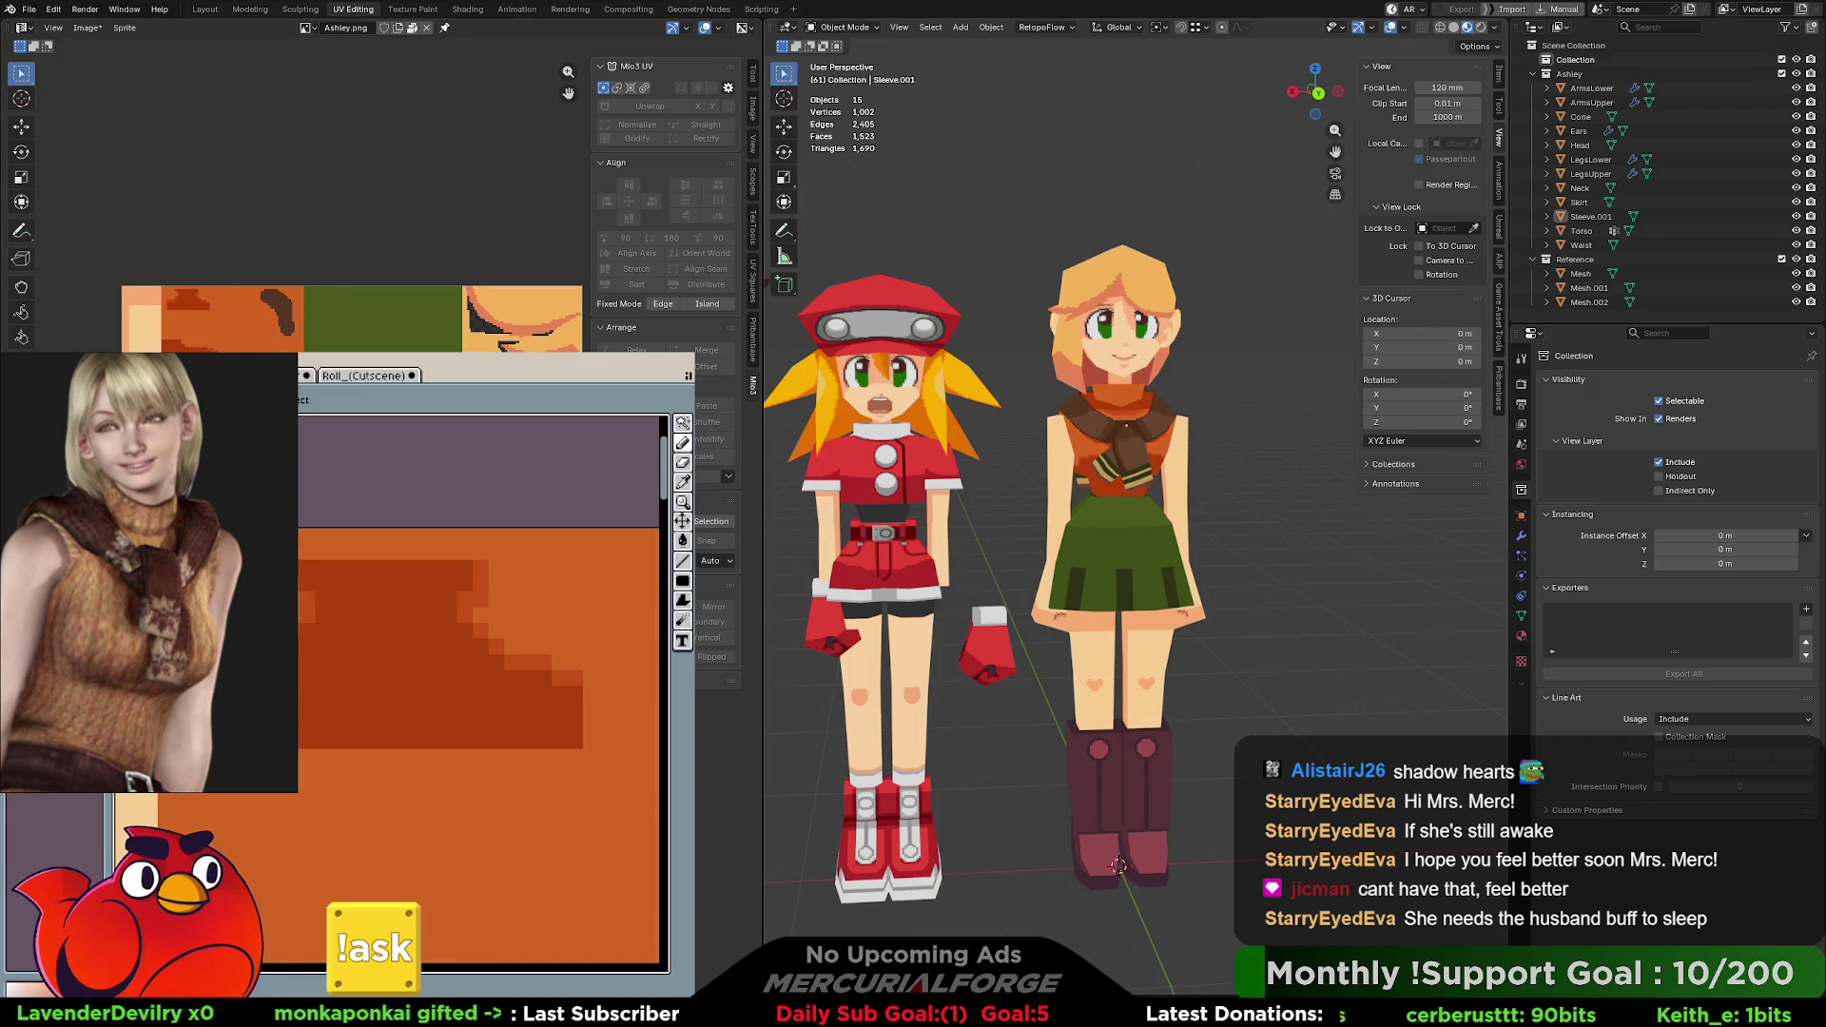
pyautogui.scroll(-3, 1168, 532)
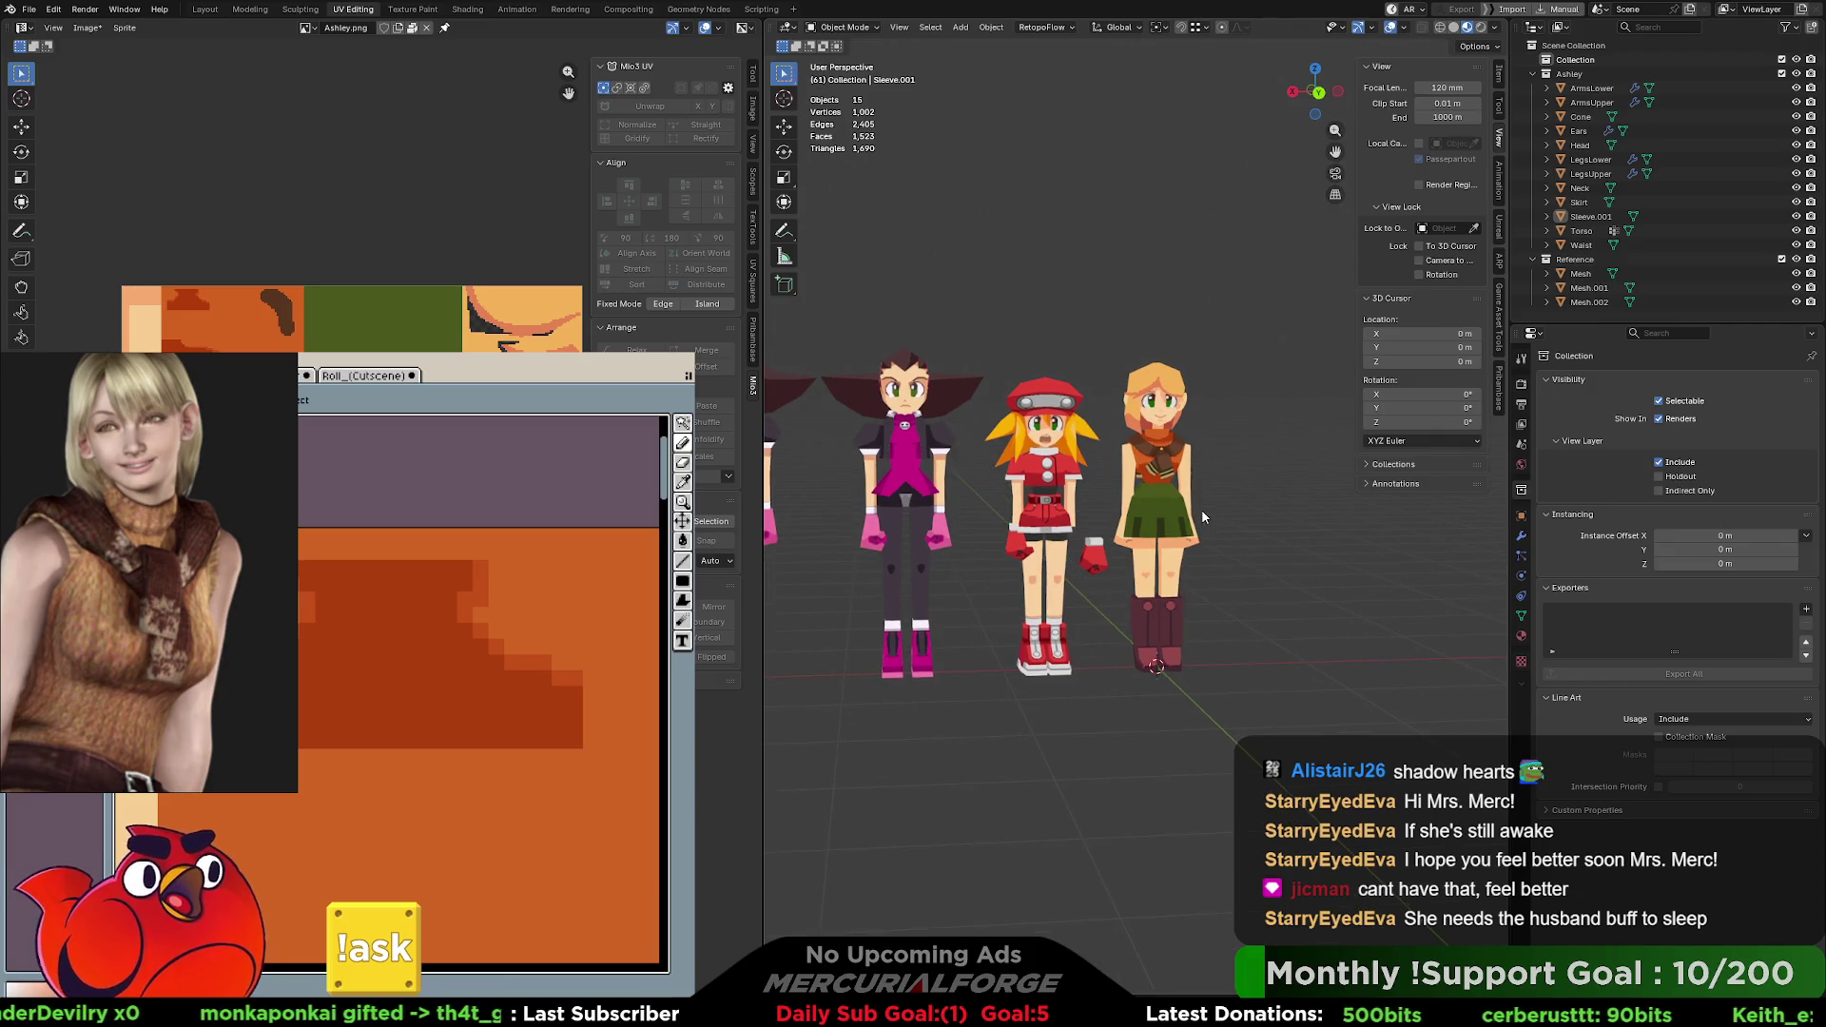
pyautogui.scroll(5, 1194, 573)
pyautogui.scroll(2, 1197, 603)
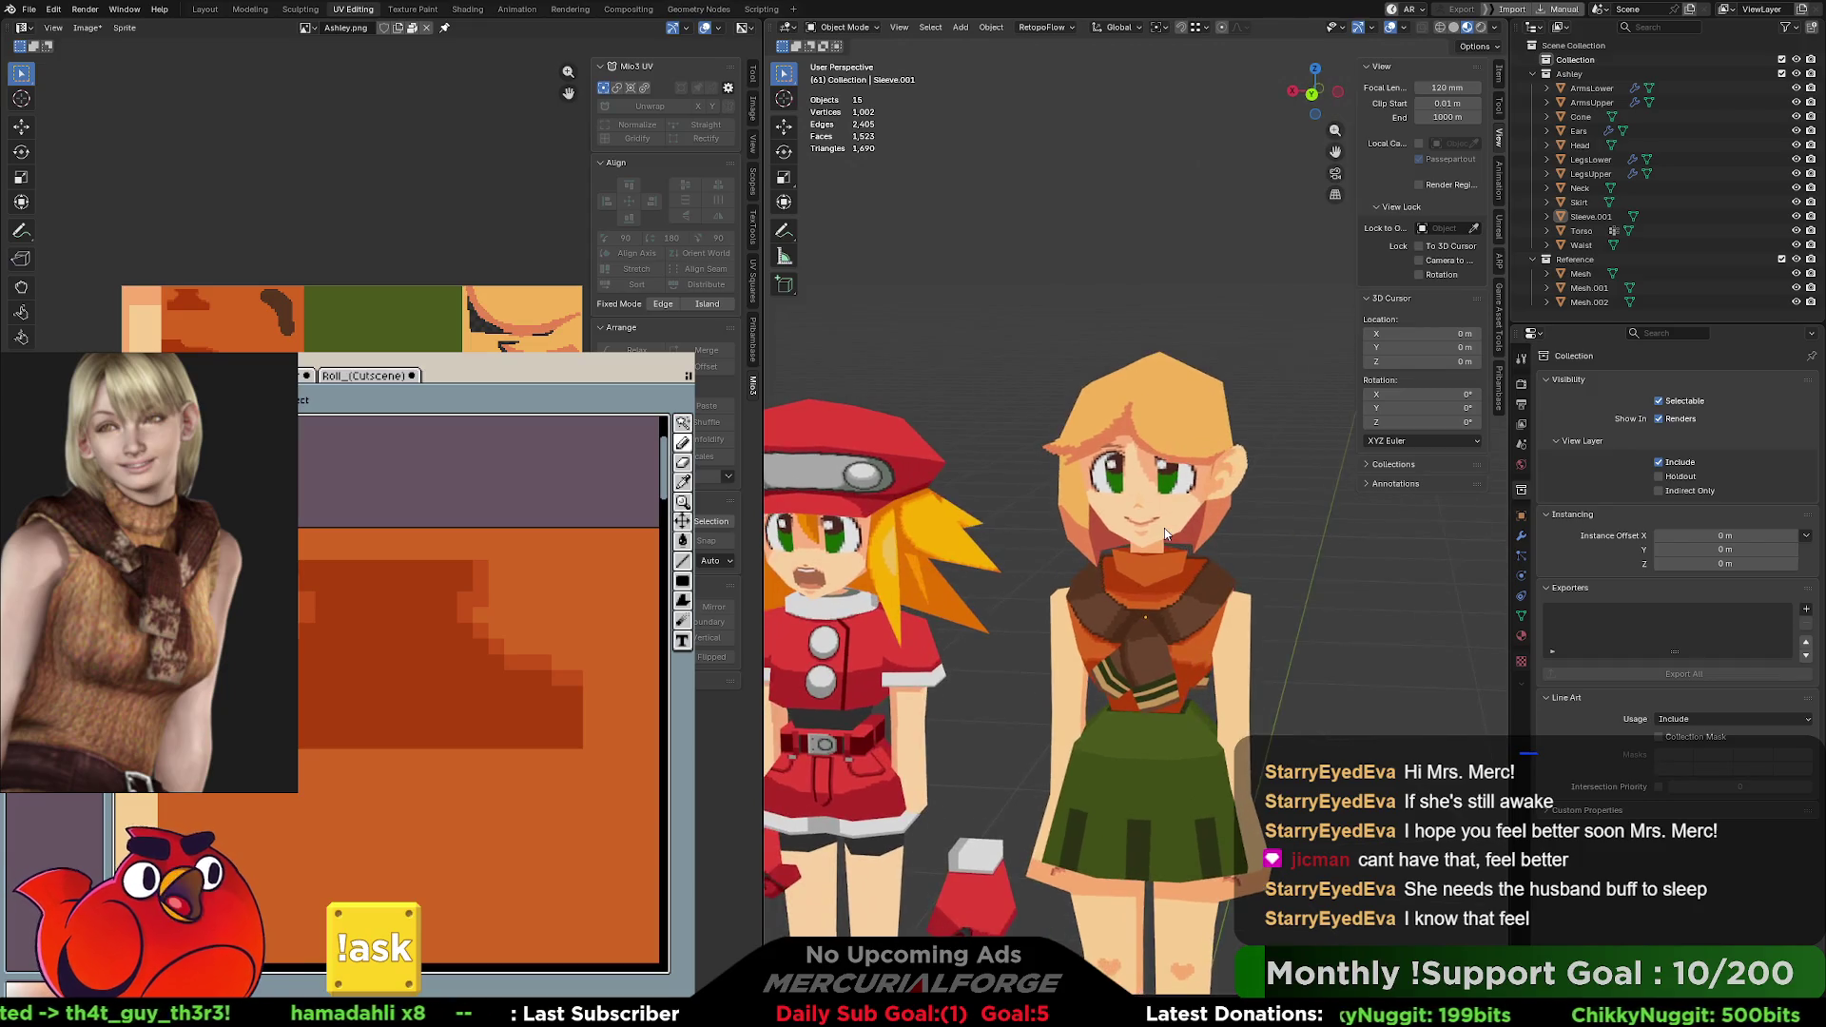
# Look closely at the dark-haired character's pixel-art ear, then show all three characters side by side.
pyautogui.moveTo(1198, 524)
pyautogui.keyDown('shift'); pyautogui.mouseDown(button='middle')
pyautogui.moveTo(1232, 533)
pyautogui.moveTo(1085, 539)
pyautogui.moveTo(1281, 535)
pyautogui.moveTo(1146, 526)
pyautogui.moveTo(1161, 539)
pyautogui.mouseUp(button='middle'); pyautogui.keyUp('shift')
pyautogui.scroll(5, 1162, 538)
pyautogui.scroll(5, 1163, 537)
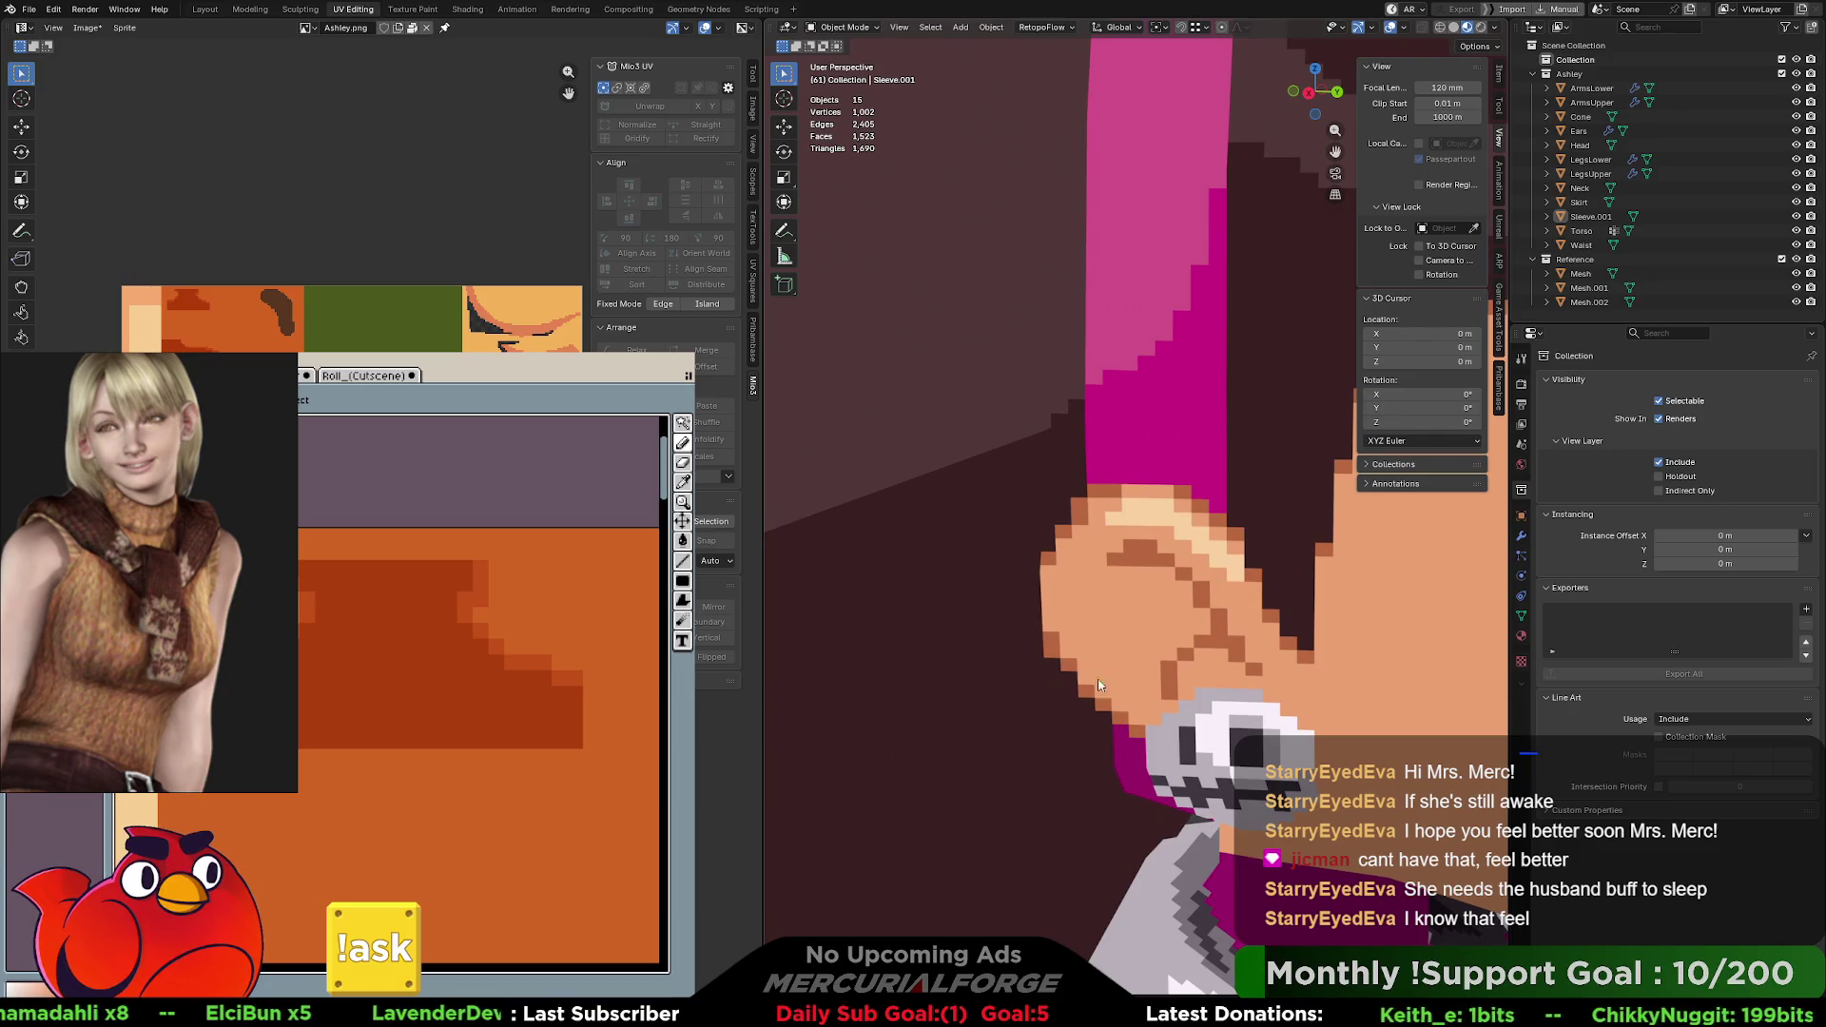
pyautogui.scroll(-4, 1148, 518)
pyautogui.moveTo(1147, 518)
pyautogui.mouseDown(button='middle')
pyautogui.moveTo(1197, 622)
pyautogui.moveTo(1090, 613)
pyautogui.moveTo(1402, 585)
pyautogui.moveTo(1346, 587)
pyautogui.moveTo(1293, 550)
pyautogui.moveTo(1473, 569)
pyautogui.moveTo(987, 579)
pyautogui.mouseUp(button='middle')
pyautogui.moveTo(1166, 570)
pyautogui.mouseDown(button='middle')
pyautogui.moveTo(1229, 576)
pyautogui.moveTo(1020, 563)
pyautogui.moveTo(1137, 532)
pyautogui.moveTo(1083, 521)
pyautogui.mouseUp(button='middle')
pyautogui.scroll(5, 995, 512)
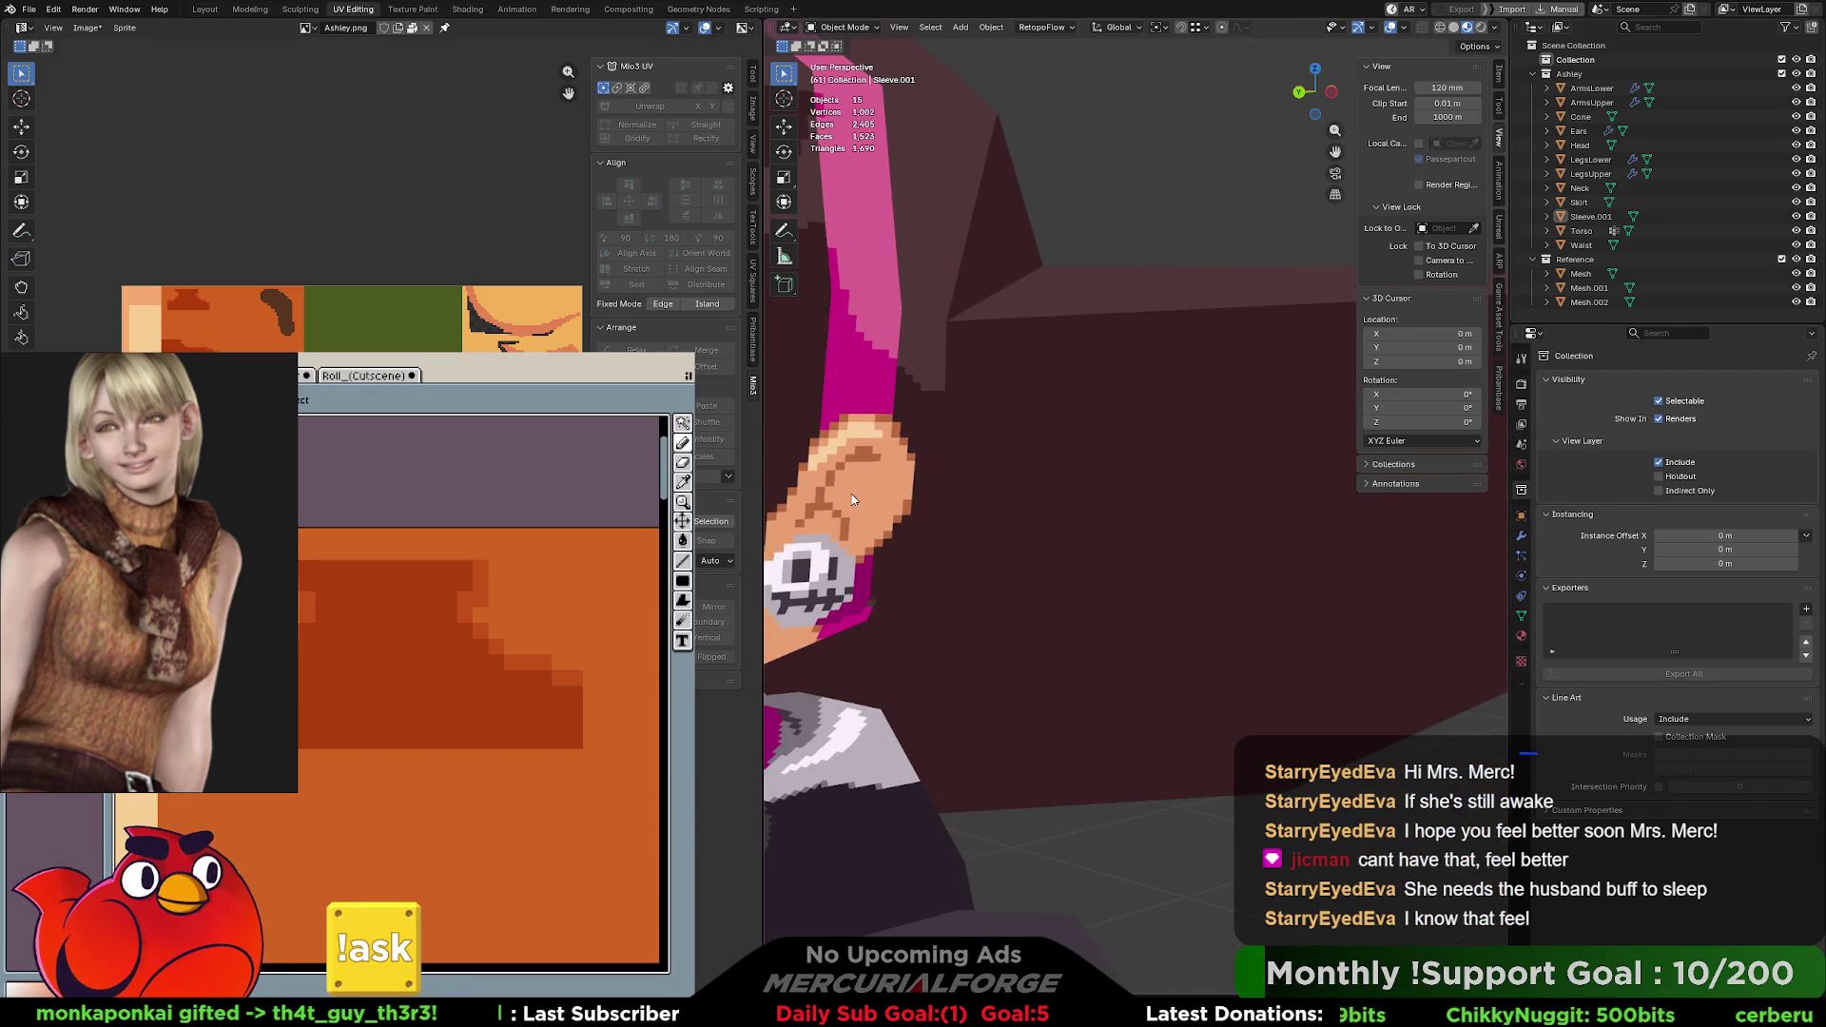
pyautogui.scroll(-5, 867, 476)
pyautogui.scroll(-3, 899, 517)
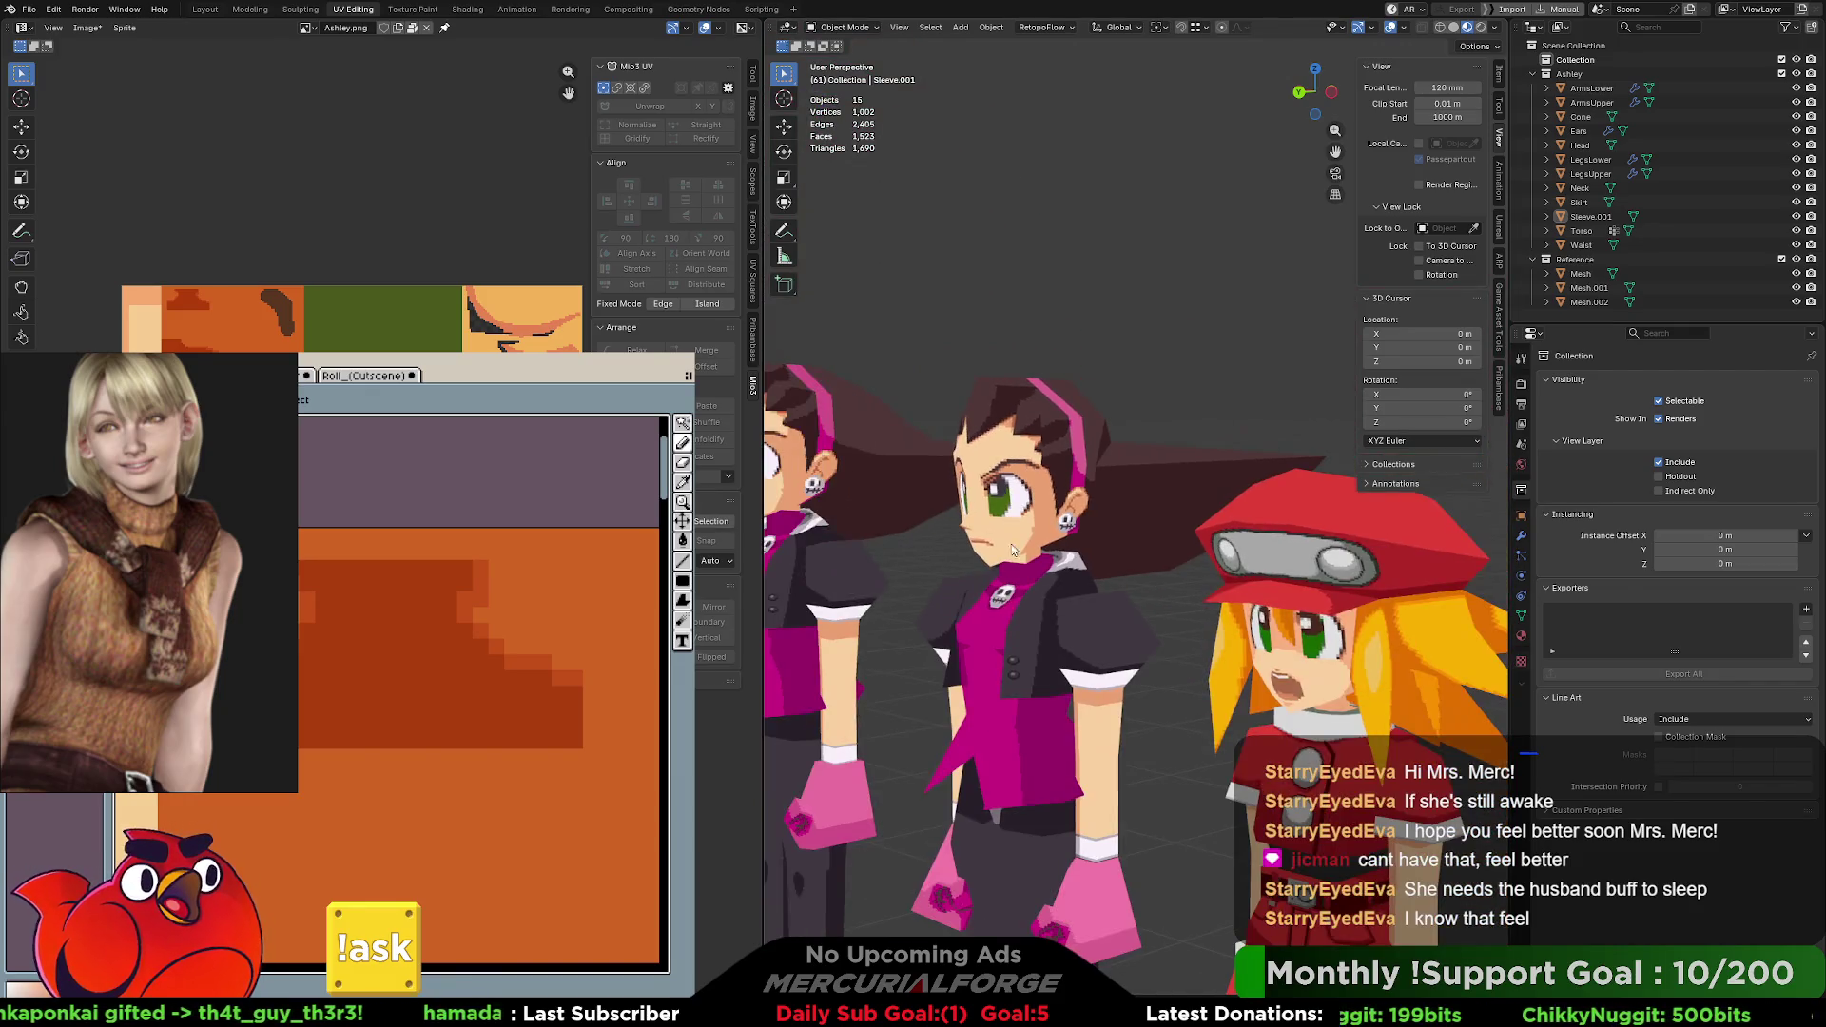
pyautogui.moveTo(900, 516); pyautogui.dragTo(1032, 502, button='middle')
pyautogui.scroll(2, 1032, 501)
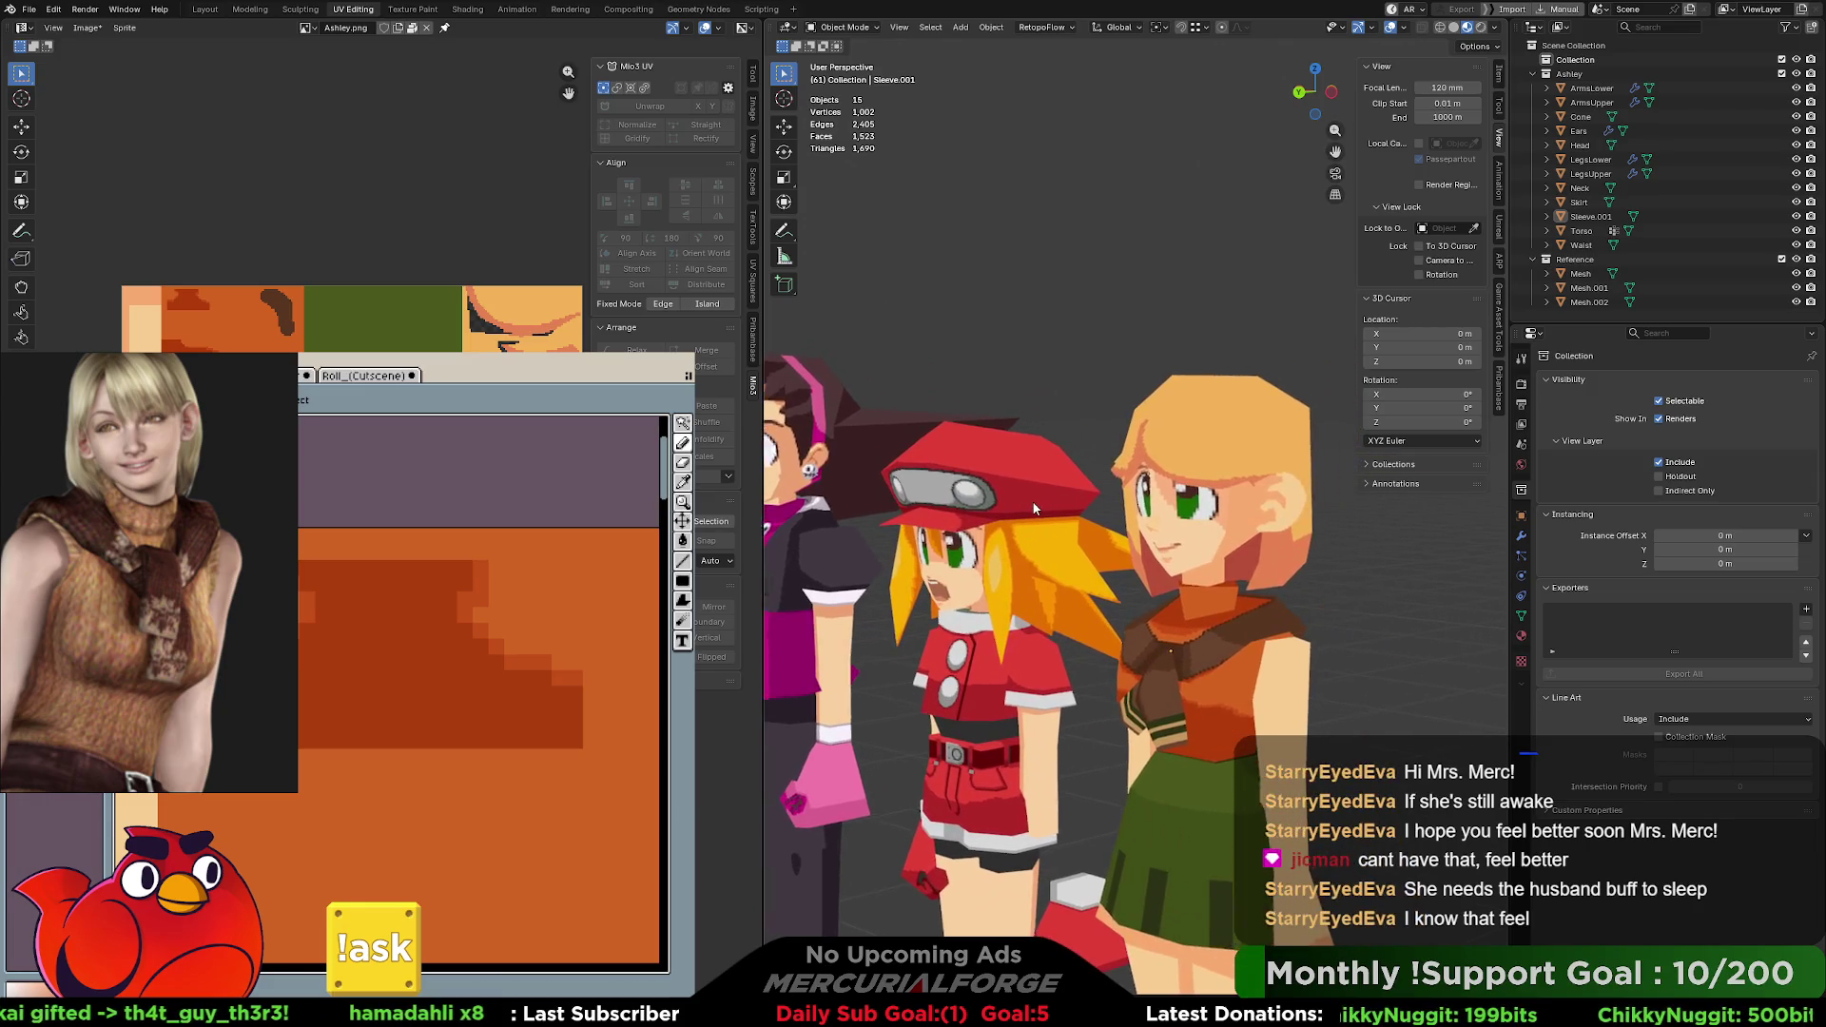
pyautogui.scroll(1, 1032, 501)
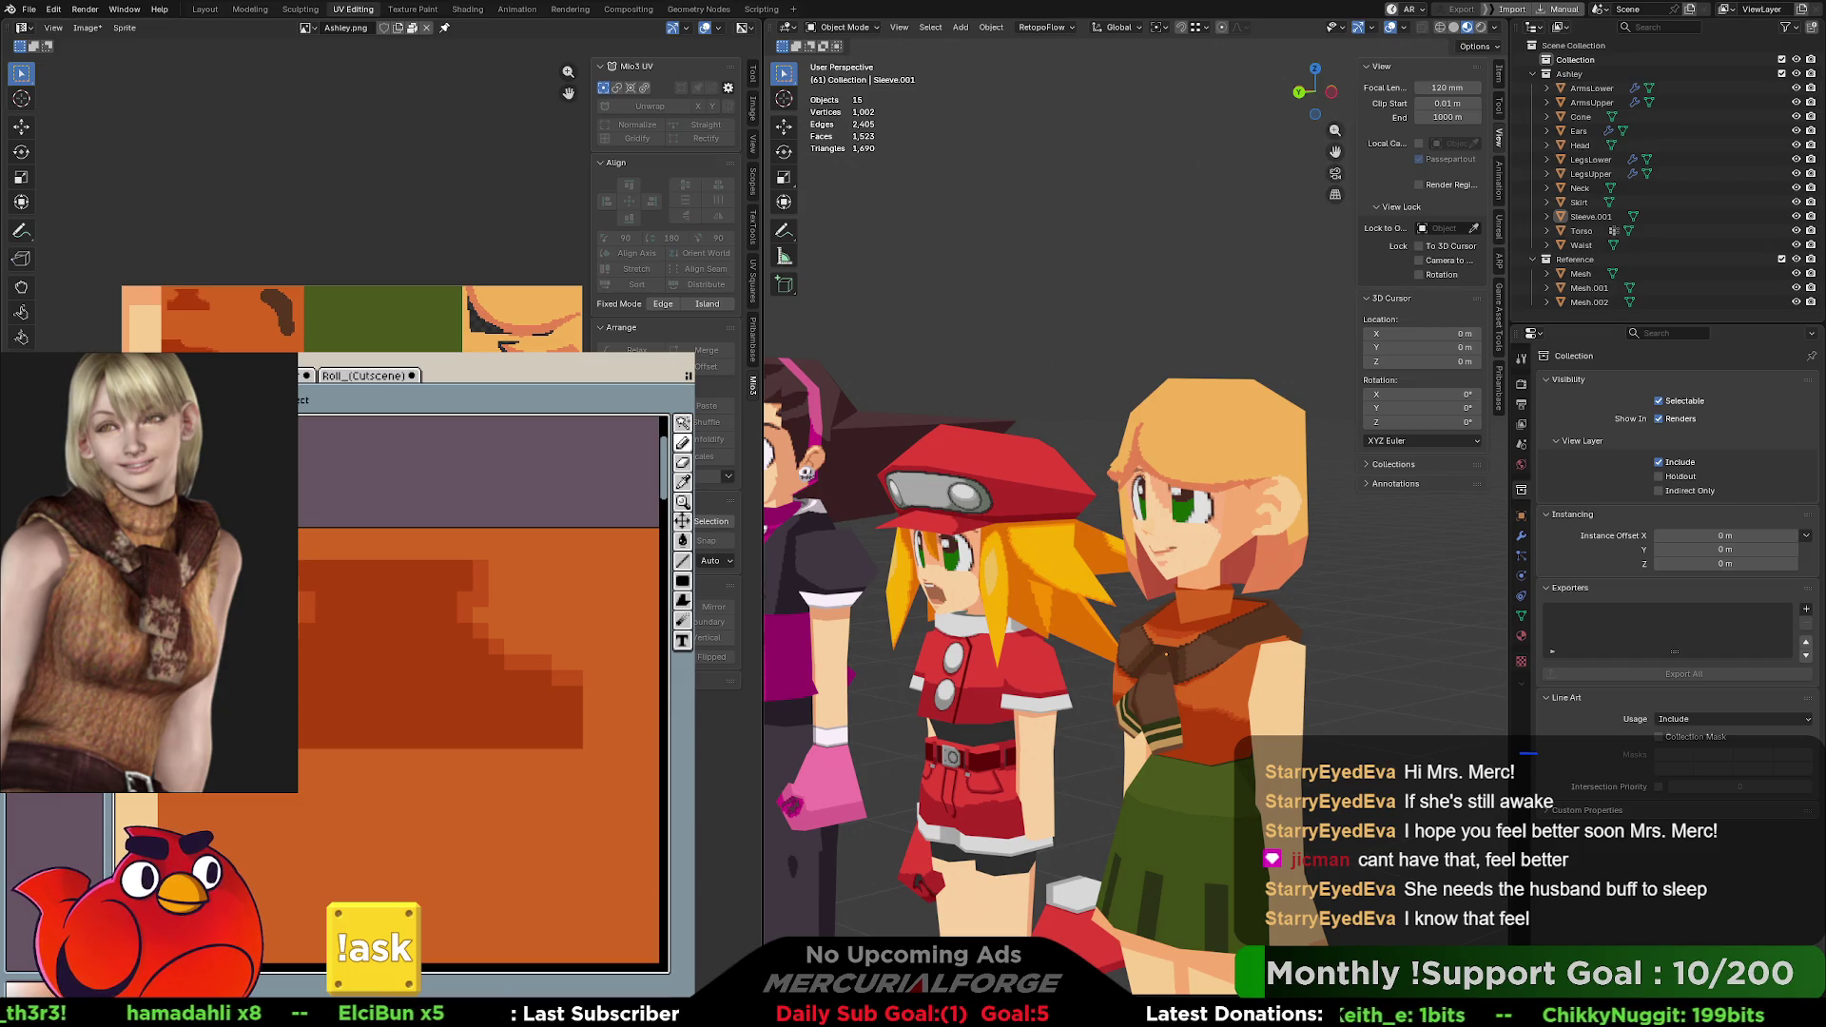
pyautogui.scroll(2, 379, 527)
pyautogui.scroll(1, 379, 527)
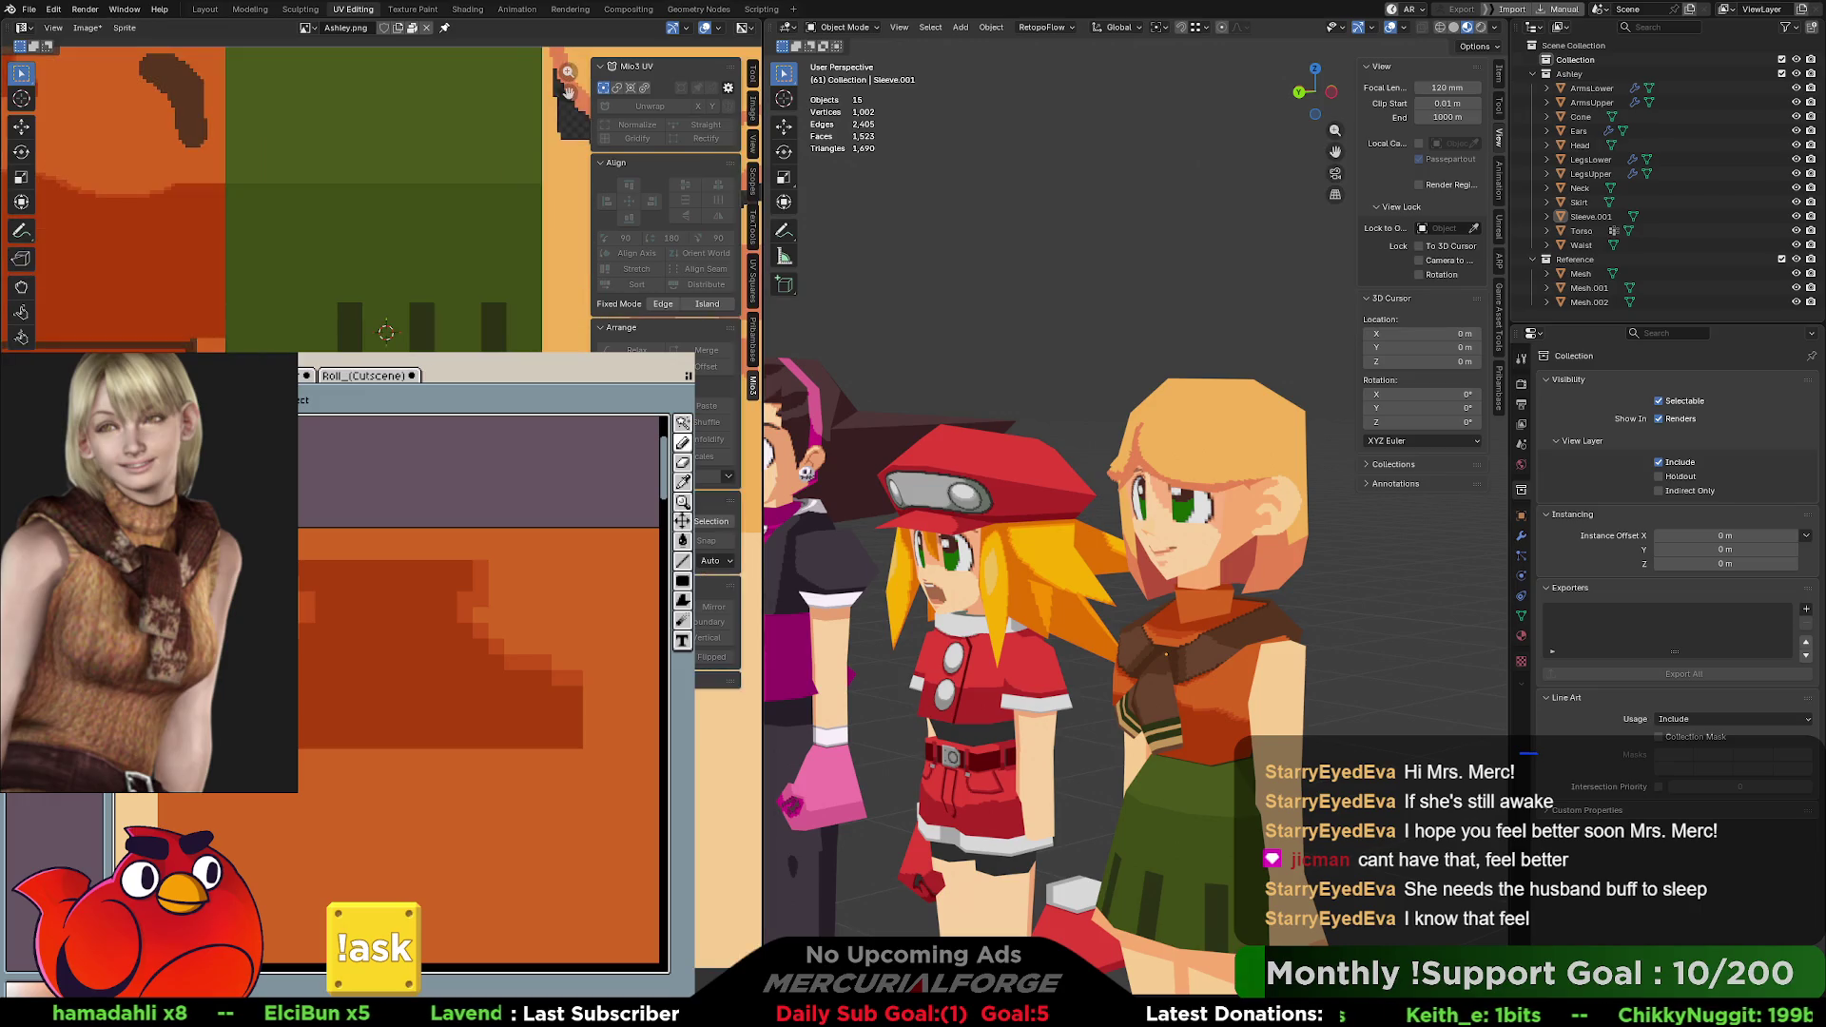
pyautogui.scroll(2, 388, 550)
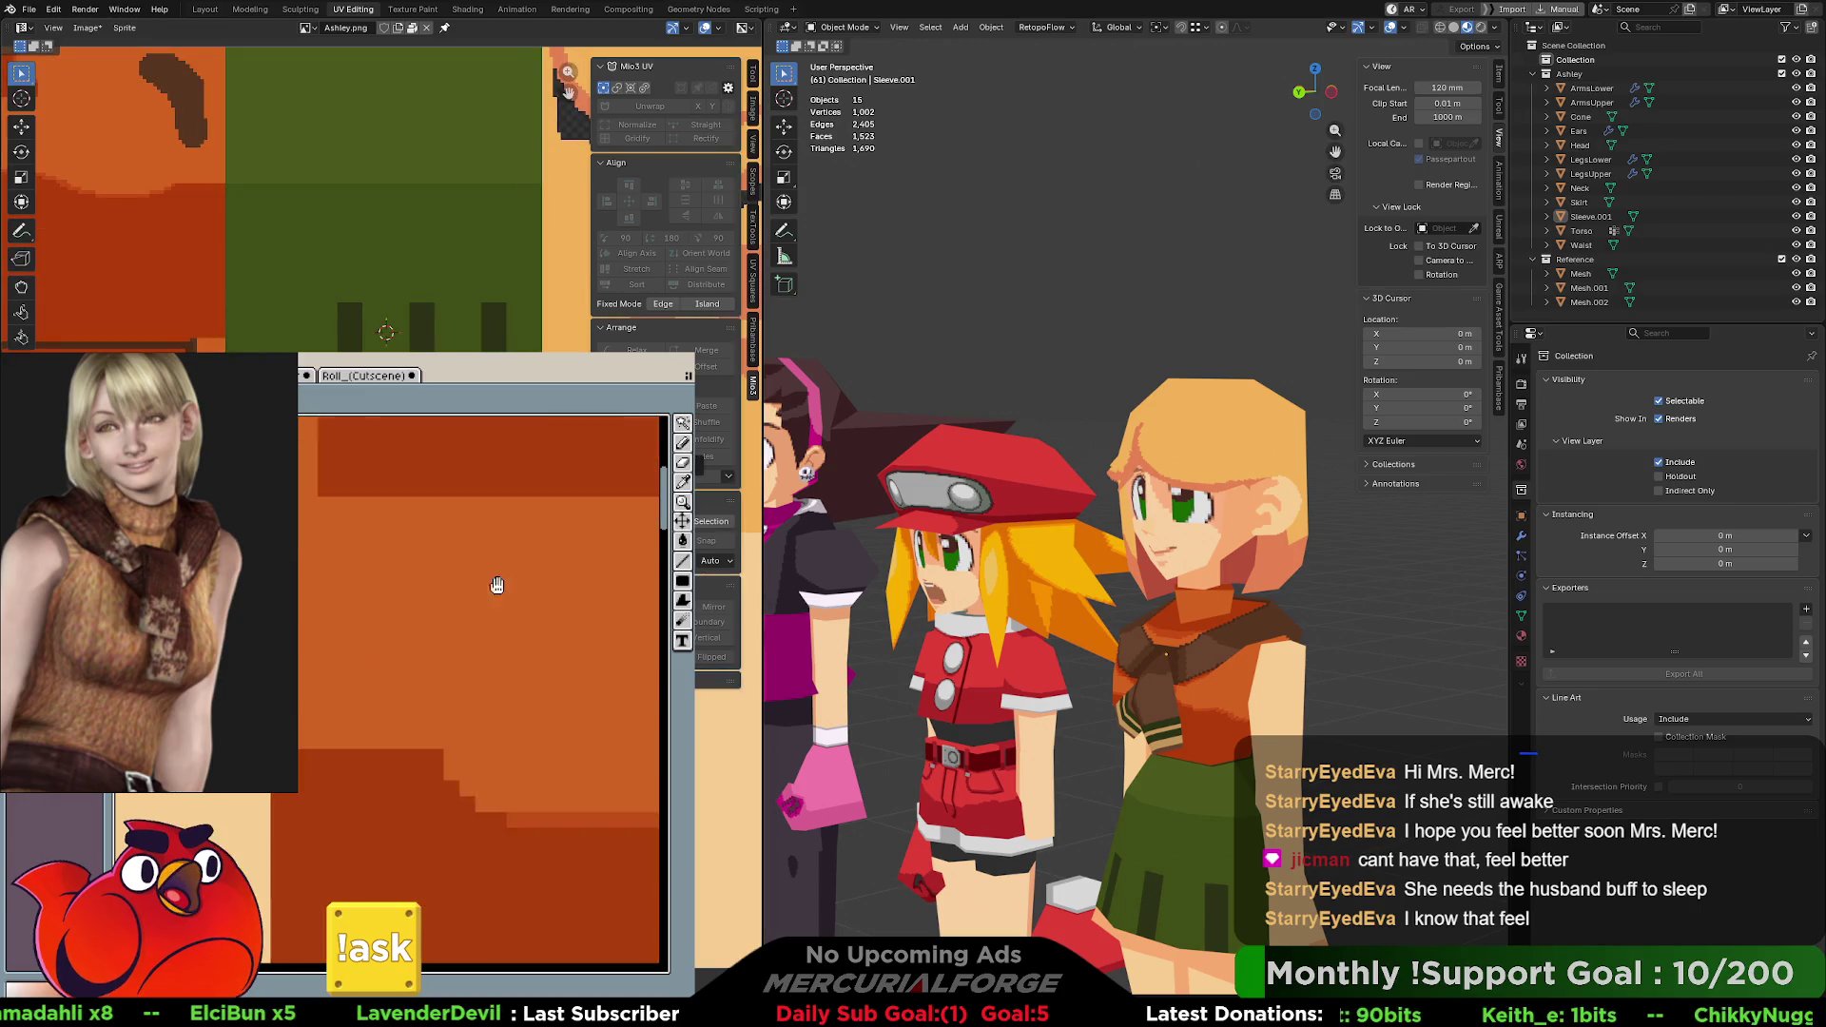
pyautogui.scroll(2, 389, 551)
pyautogui.scroll(-3, 302, 532)
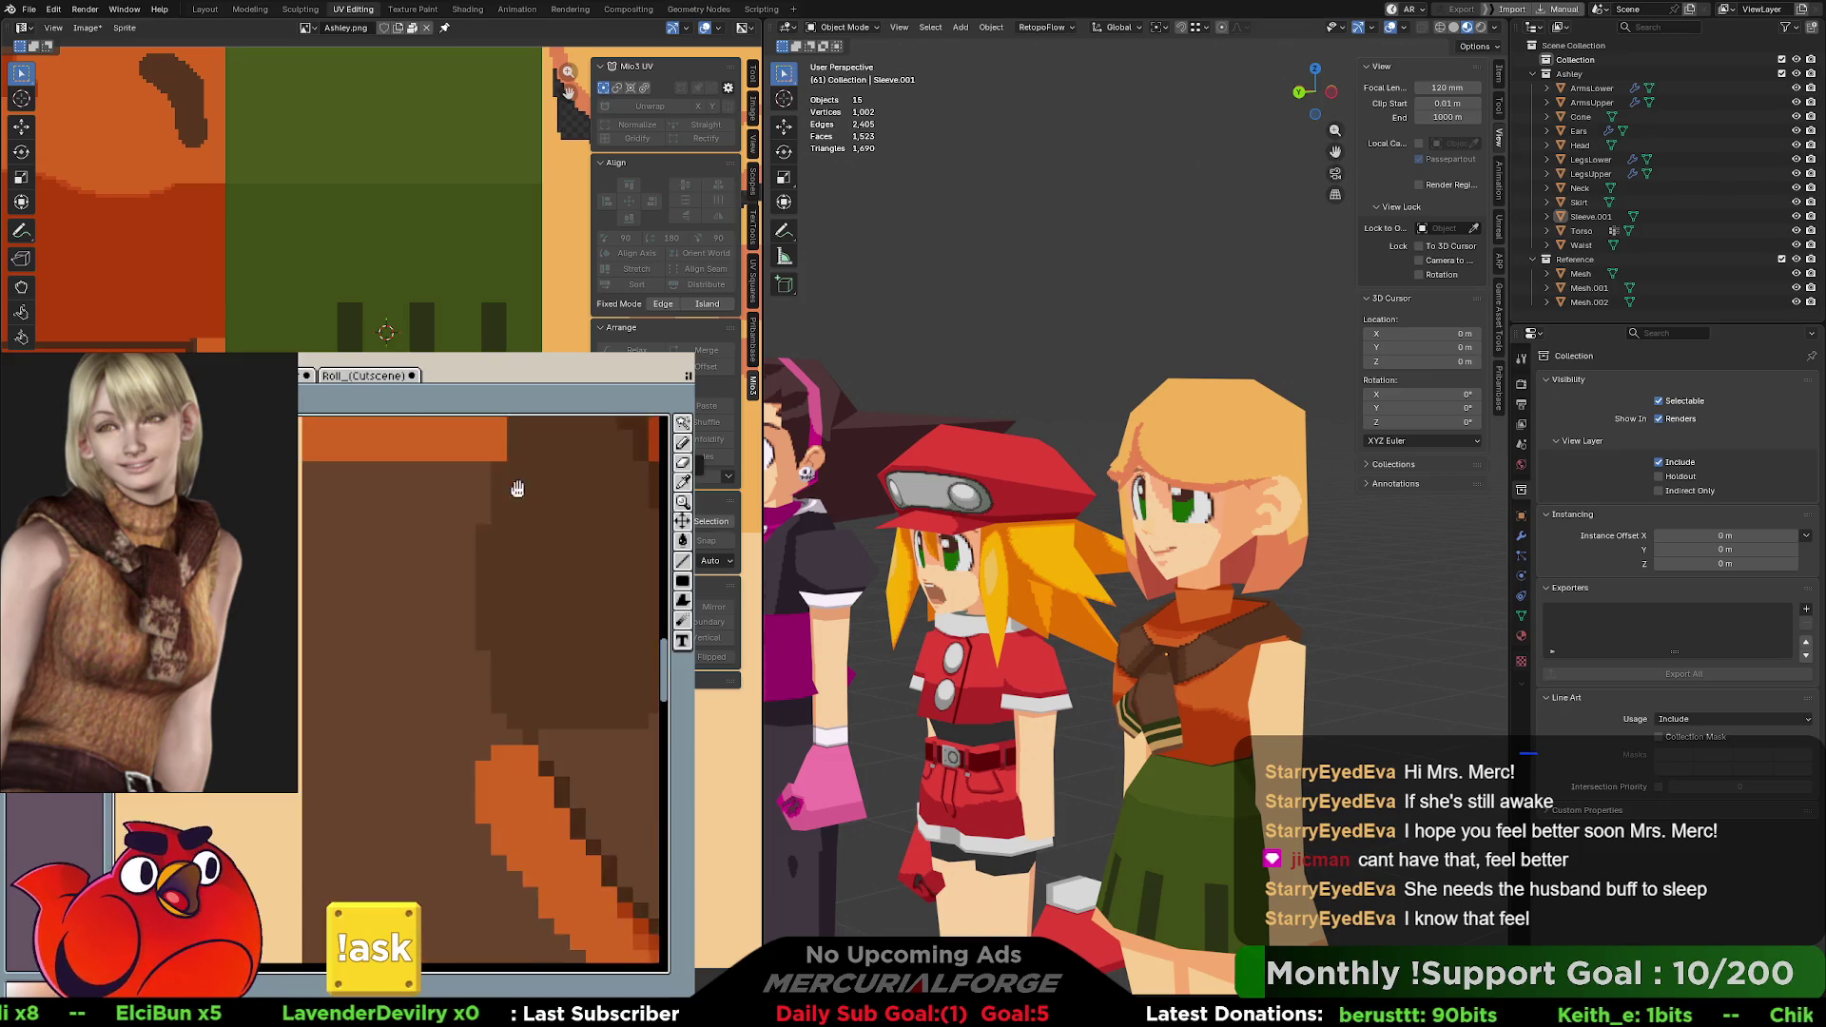
pyautogui.scroll(1, 519, 490)
pyautogui.scroll(1, 518, 489)
pyautogui.scroll(1, 519, 489)
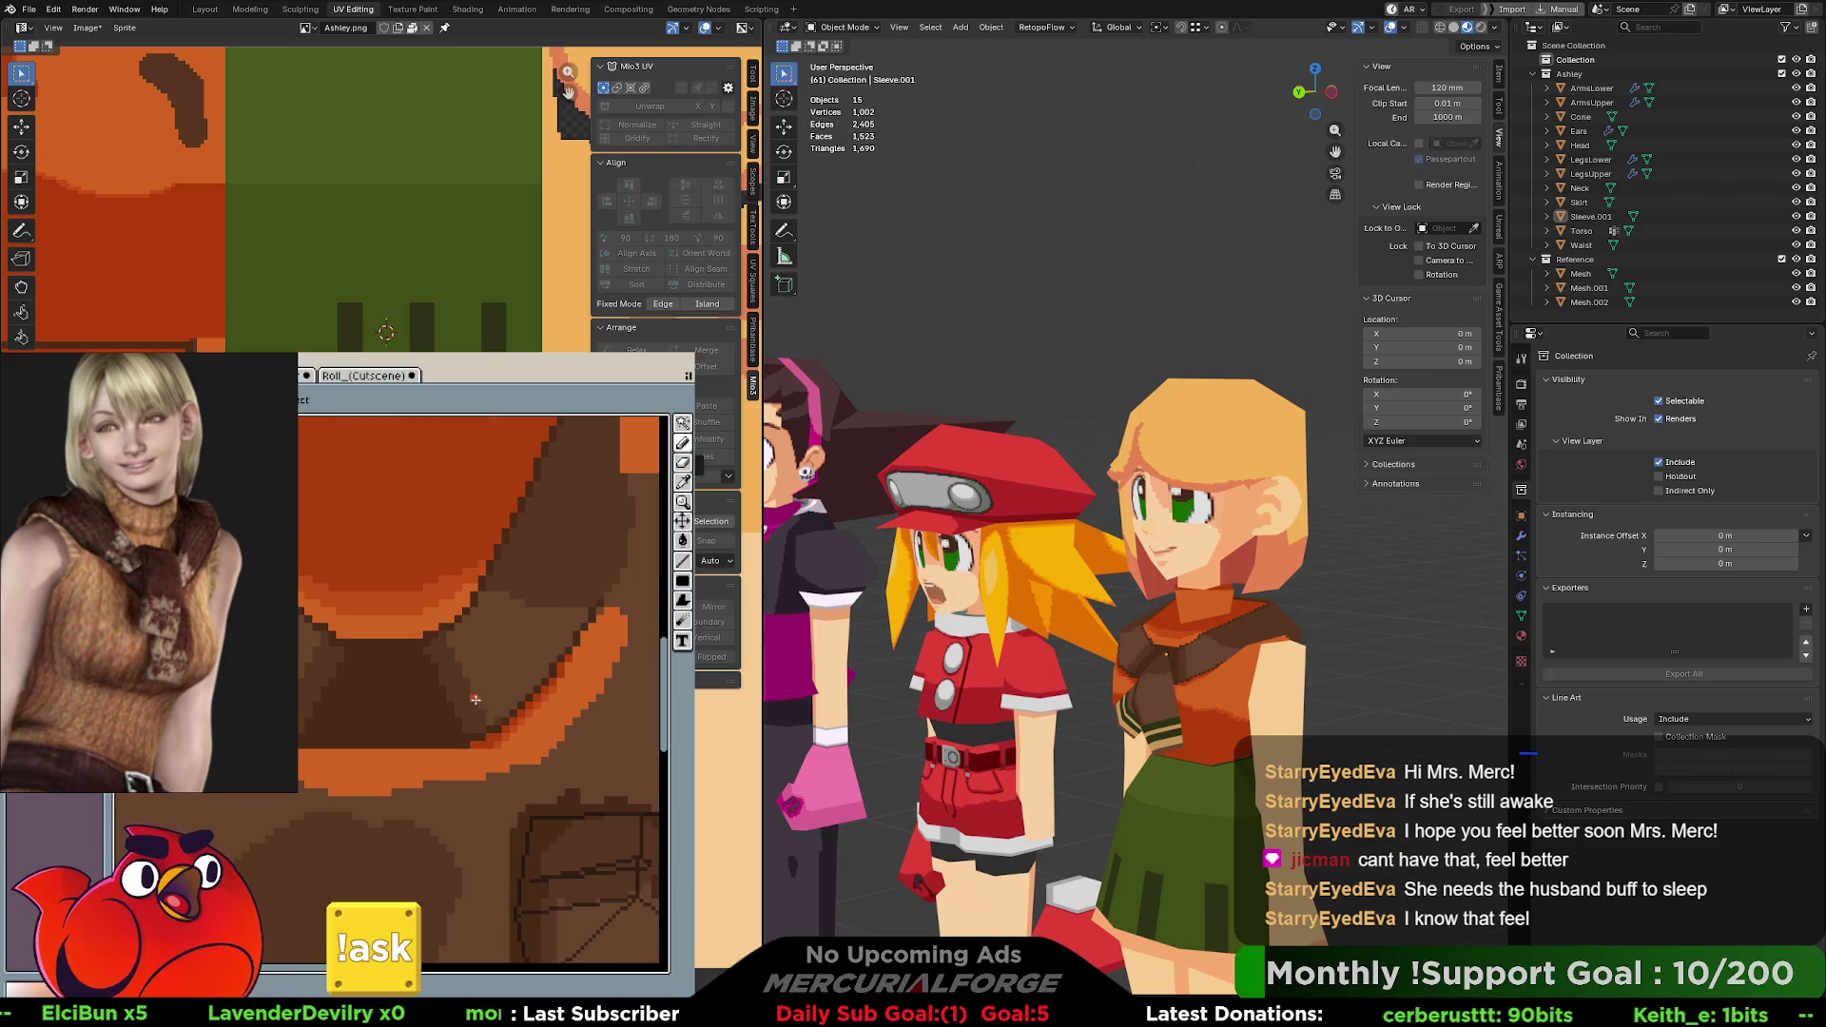
# Pan the pixel canvas so the peach ear texture with its grey outline is in view.
pyautogui.moveTo(472, 557)
pyautogui.mouseDown(button='middle')
pyautogui.moveTo(443, 667)
pyautogui.moveTo(489, 735)
pyautogui.moveTo(446, 680)
pyautogui.mouseUp(button='middle')
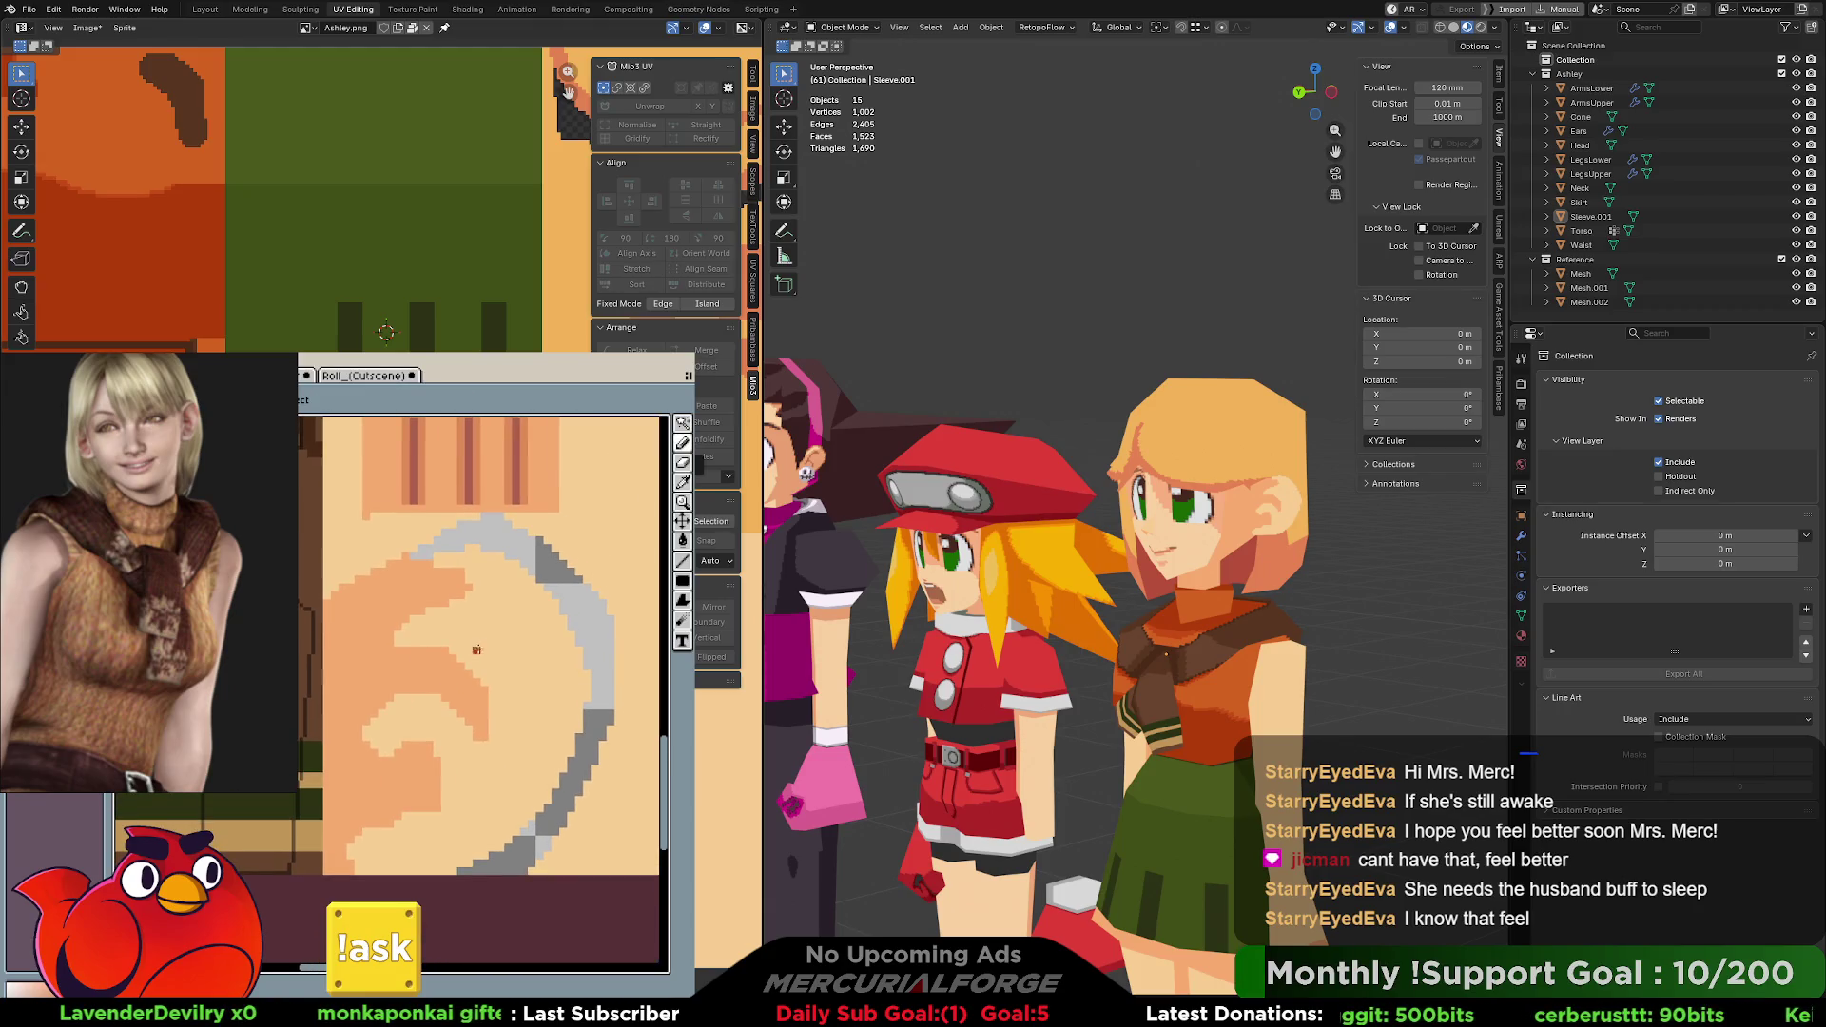
# Try dark red-brown and darker peach fills on the ear shape, undoing each after comparing.
pyautogui.click(524, 749)
pyautogui.hotkey('ctrl', 'z')
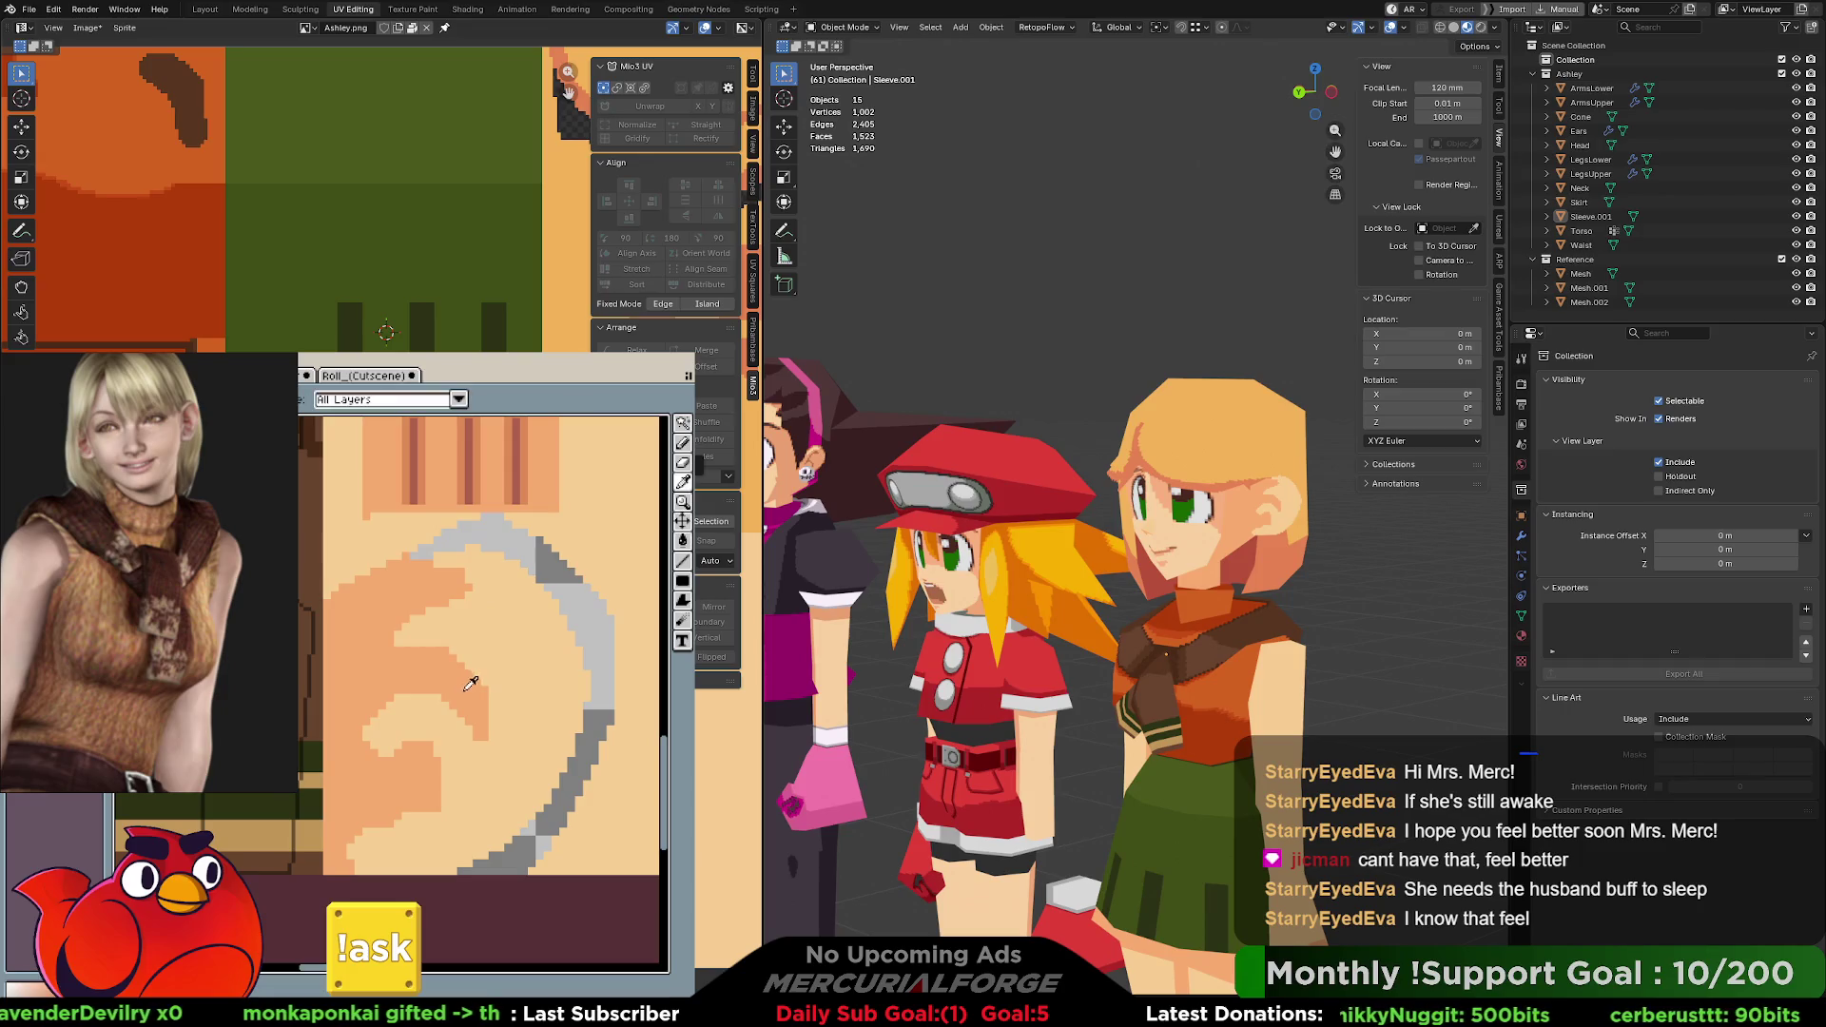
pyautogui.hotkey('ctrl', 'y')
pyautogui.hotkey('ctrl', 'z')
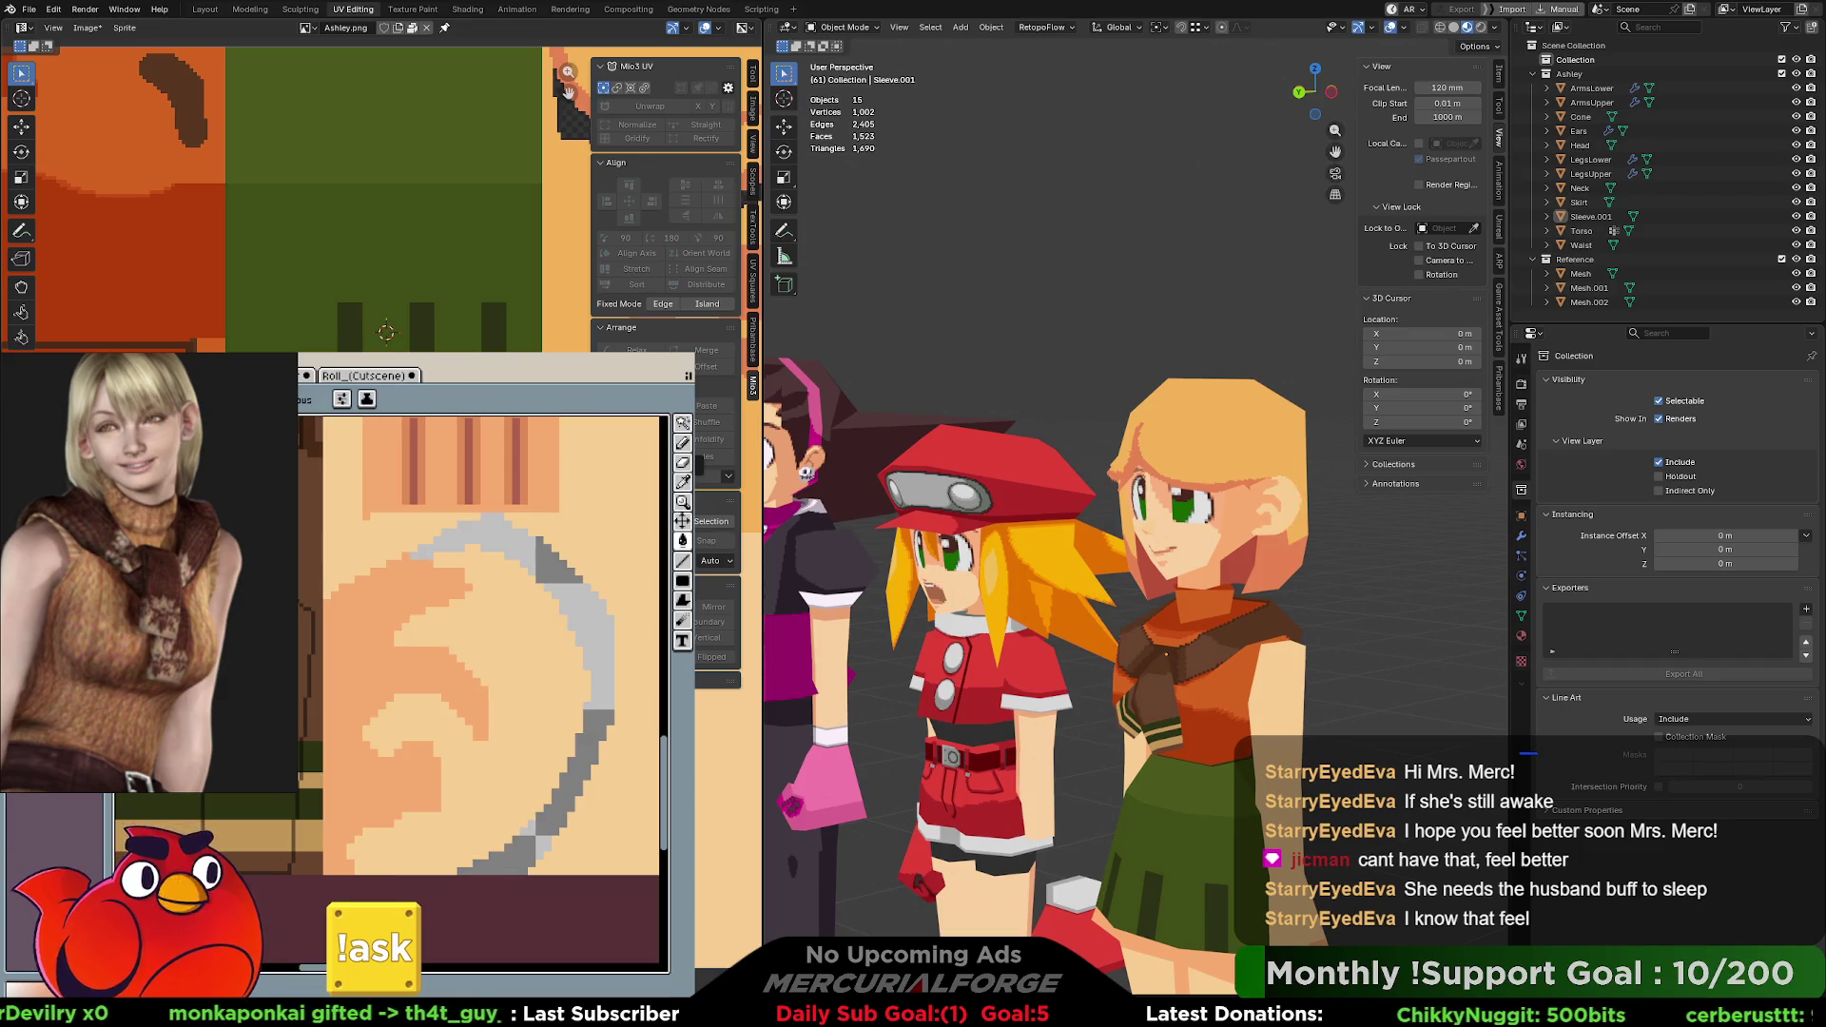
pyautogui.click(491, 681)
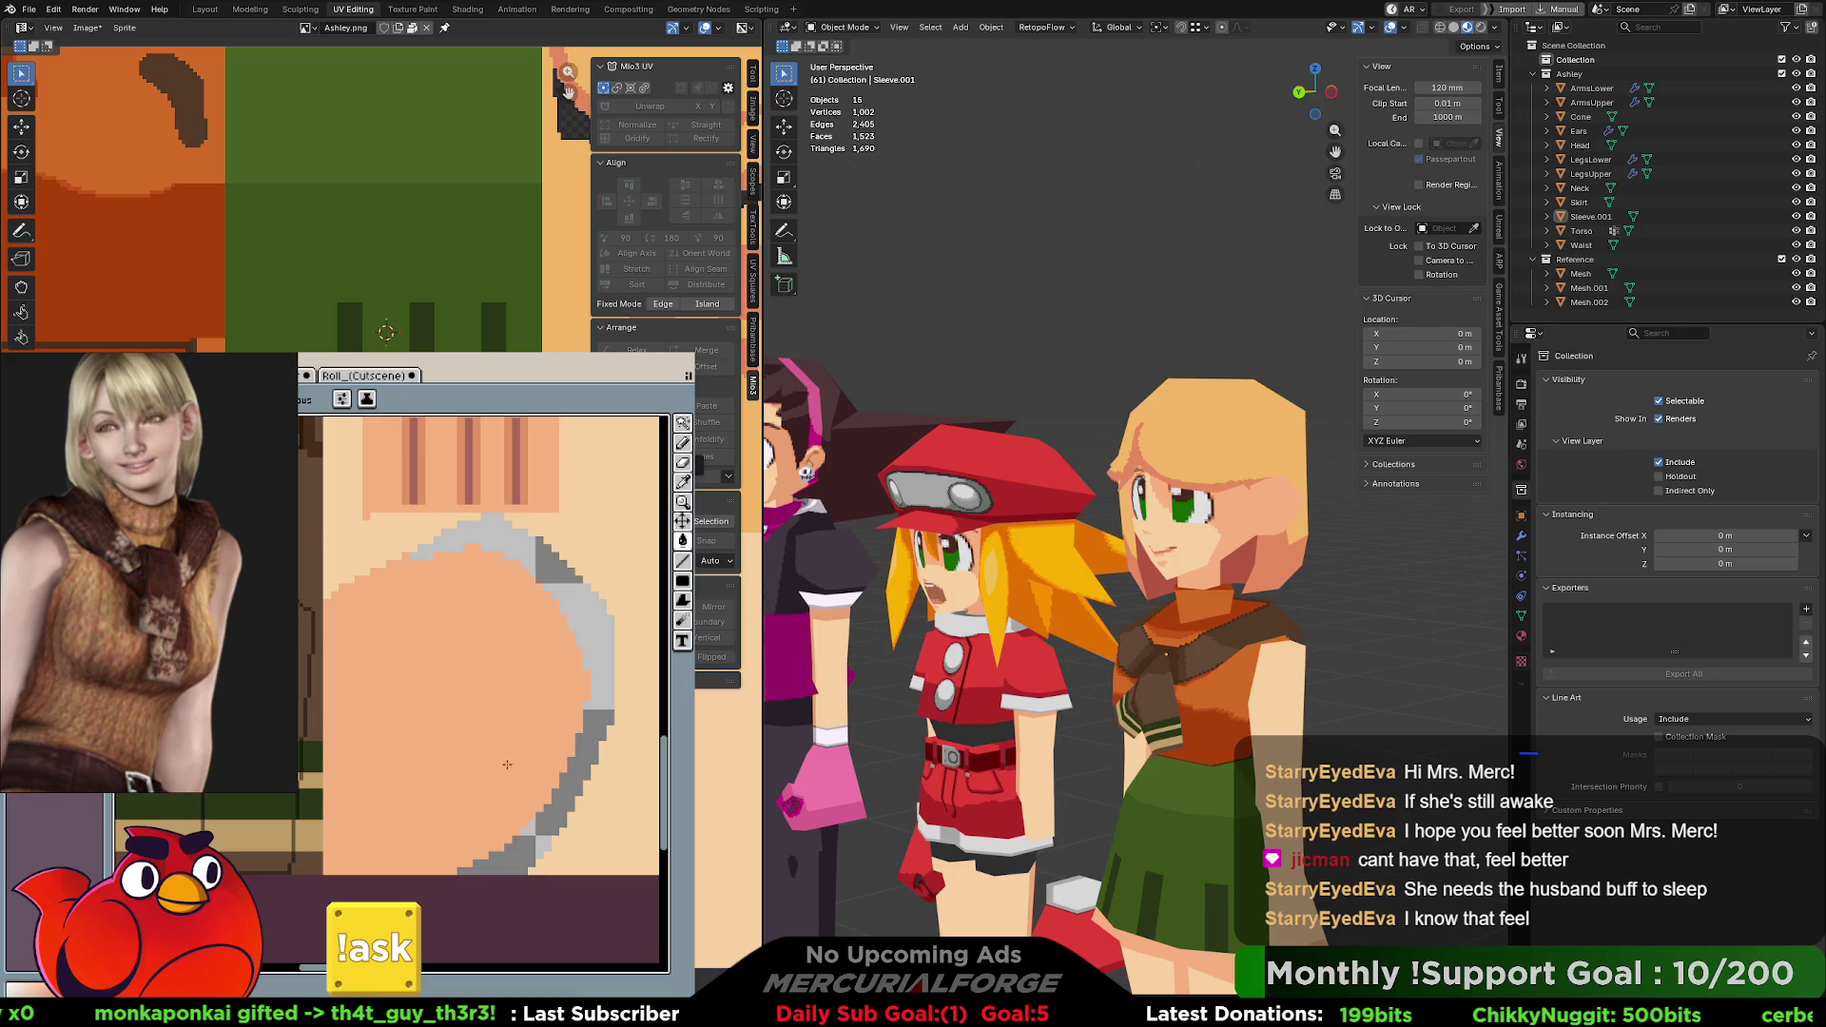
pyautogui.scroll(1, 486, 721)
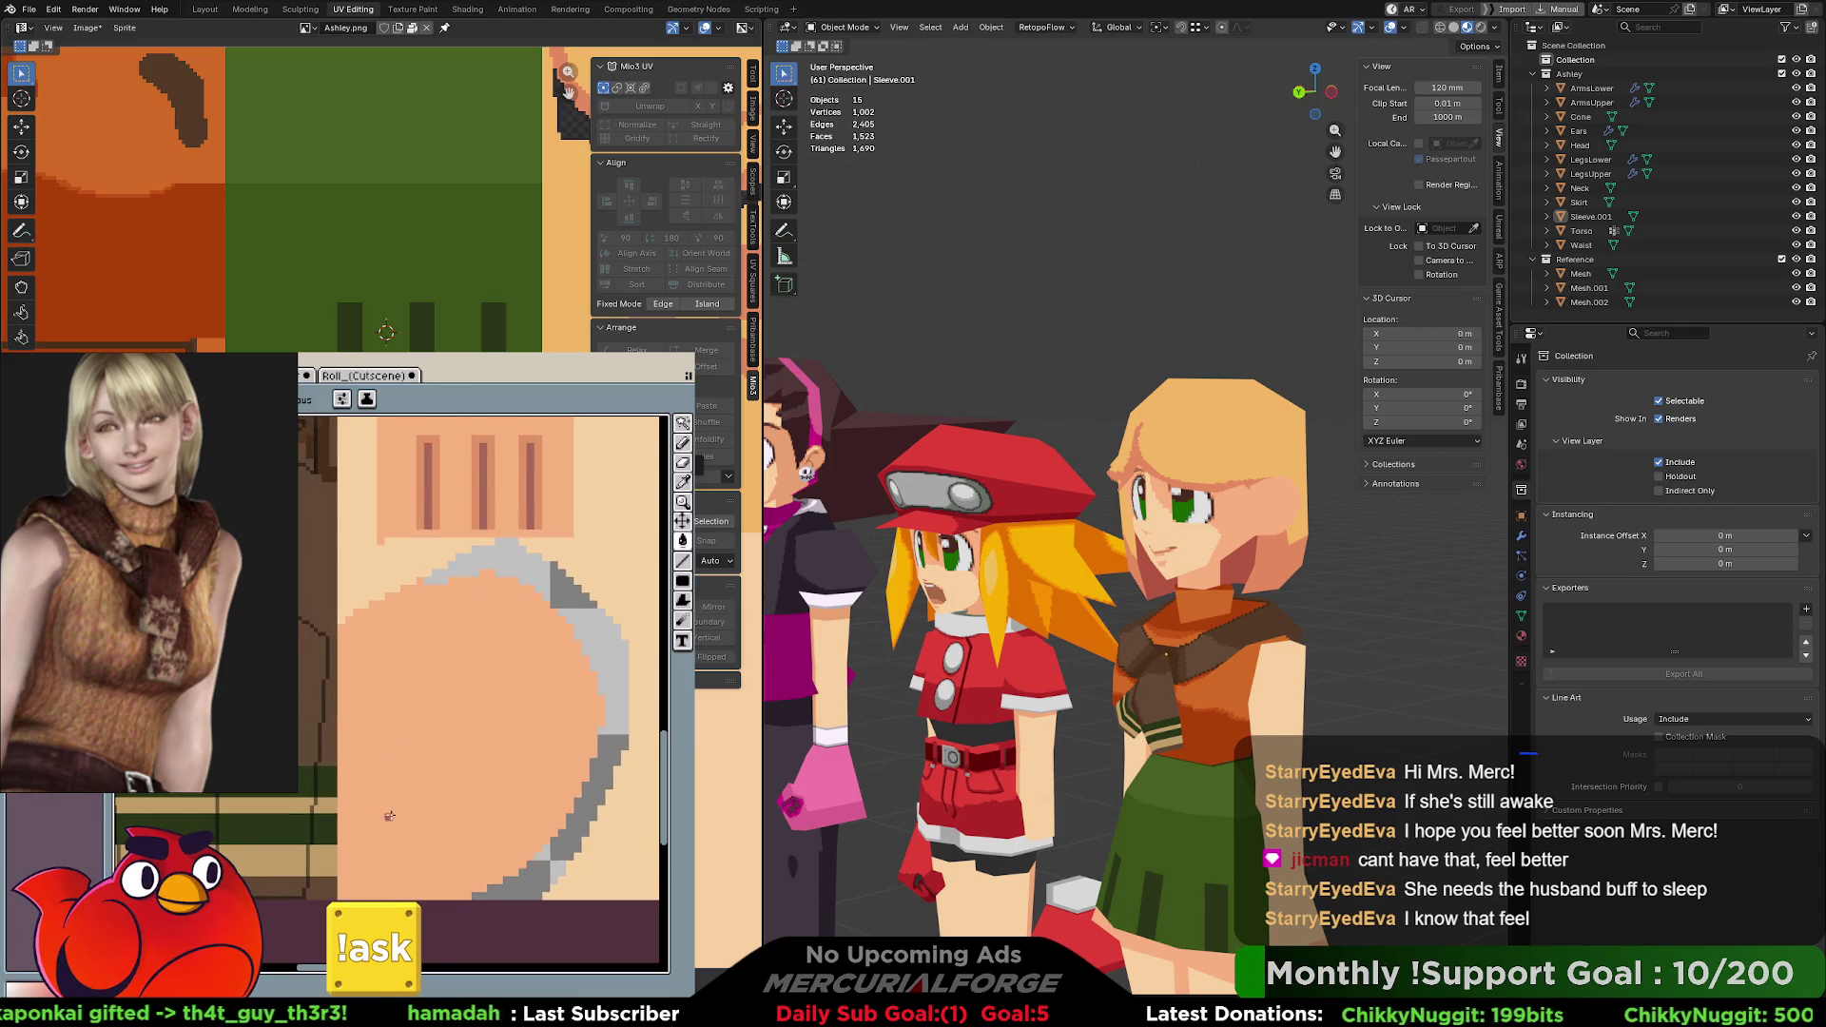
pyautogui.click(389, 826)
pyautogui.hotkey('ctrl', 'z')
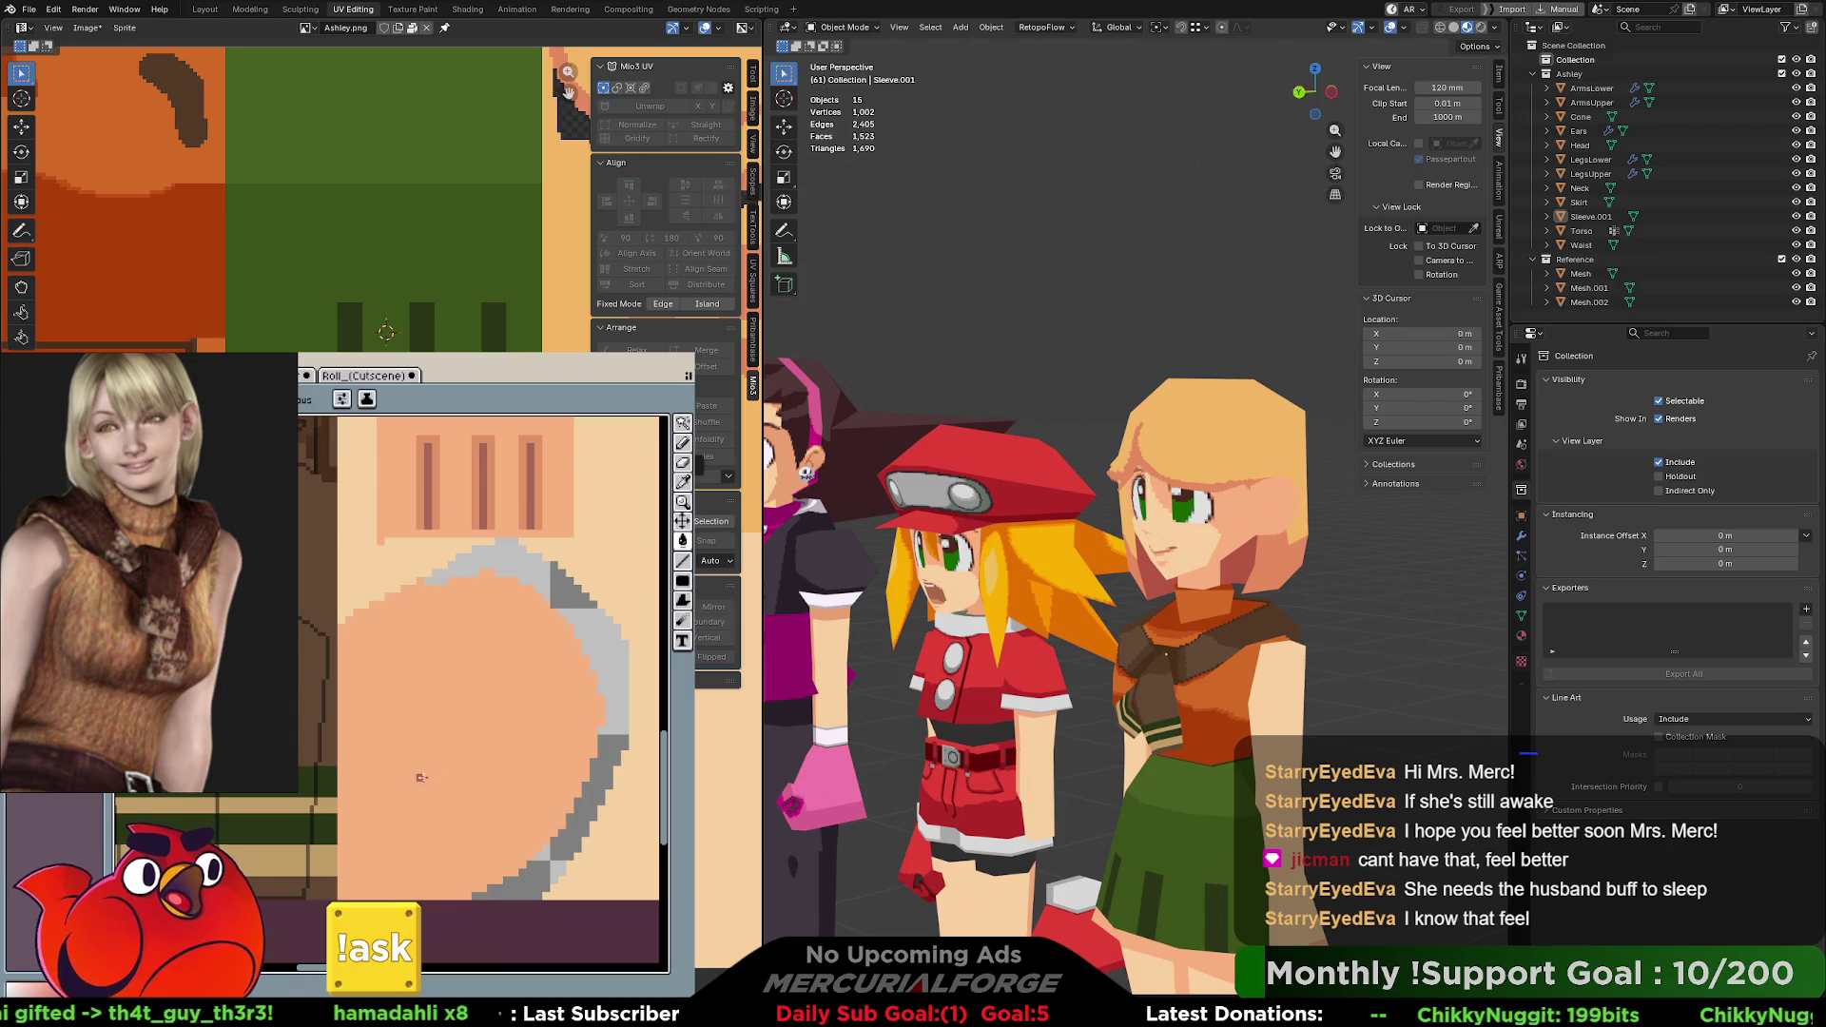
# Sketch the brown hook-shaped inner-ear curve, retrying strokes and removing the stray upward tail.
pyautogui.moveTo(415, 807); pyautogui.dragTo(370, 740)
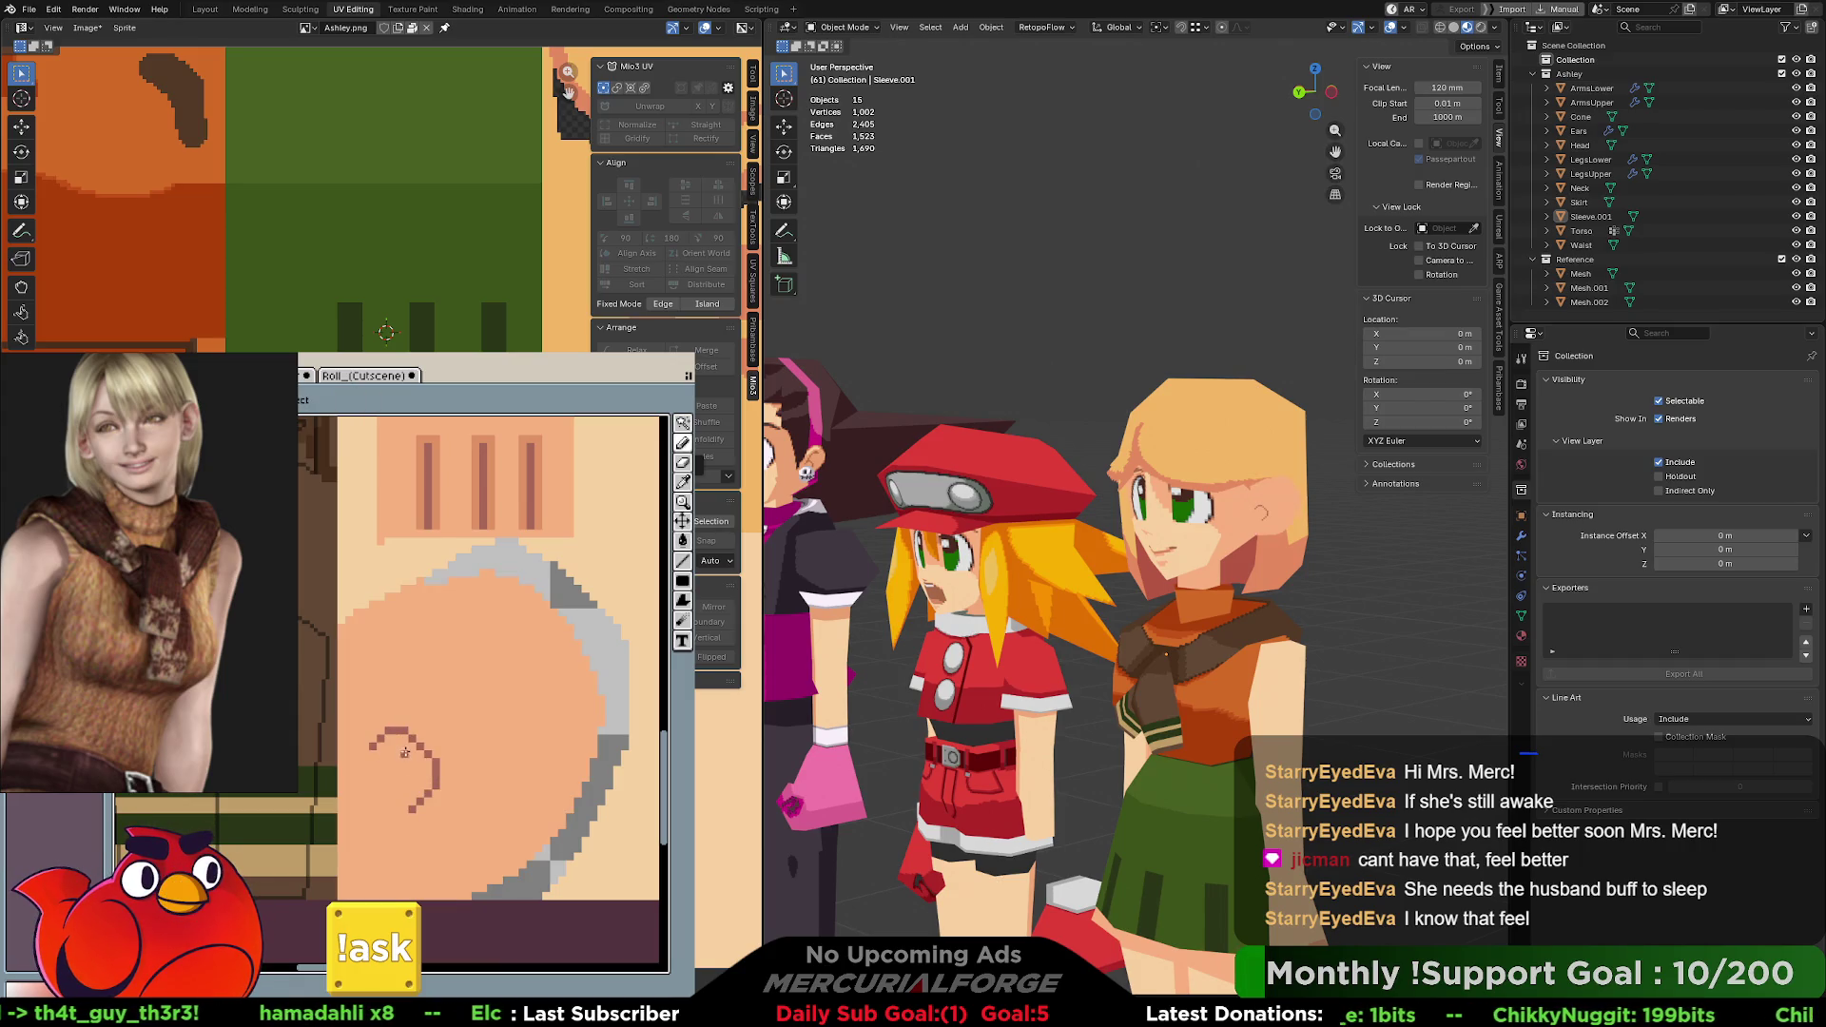
pyautogui.hotkey('ctrl', 'z')
pyautogui.moveTo(433, 832)
pyautogui.mouseDown()
pyautogui.moveTo(407, 735)
pyautogui.moveTo(386, 771)
pyautogui.mouseUp()
pyautogui.hotkey('ctrl', 'z')
pyautogui.moveTo(432, 830); pyautogui.dragTo(372, 769)
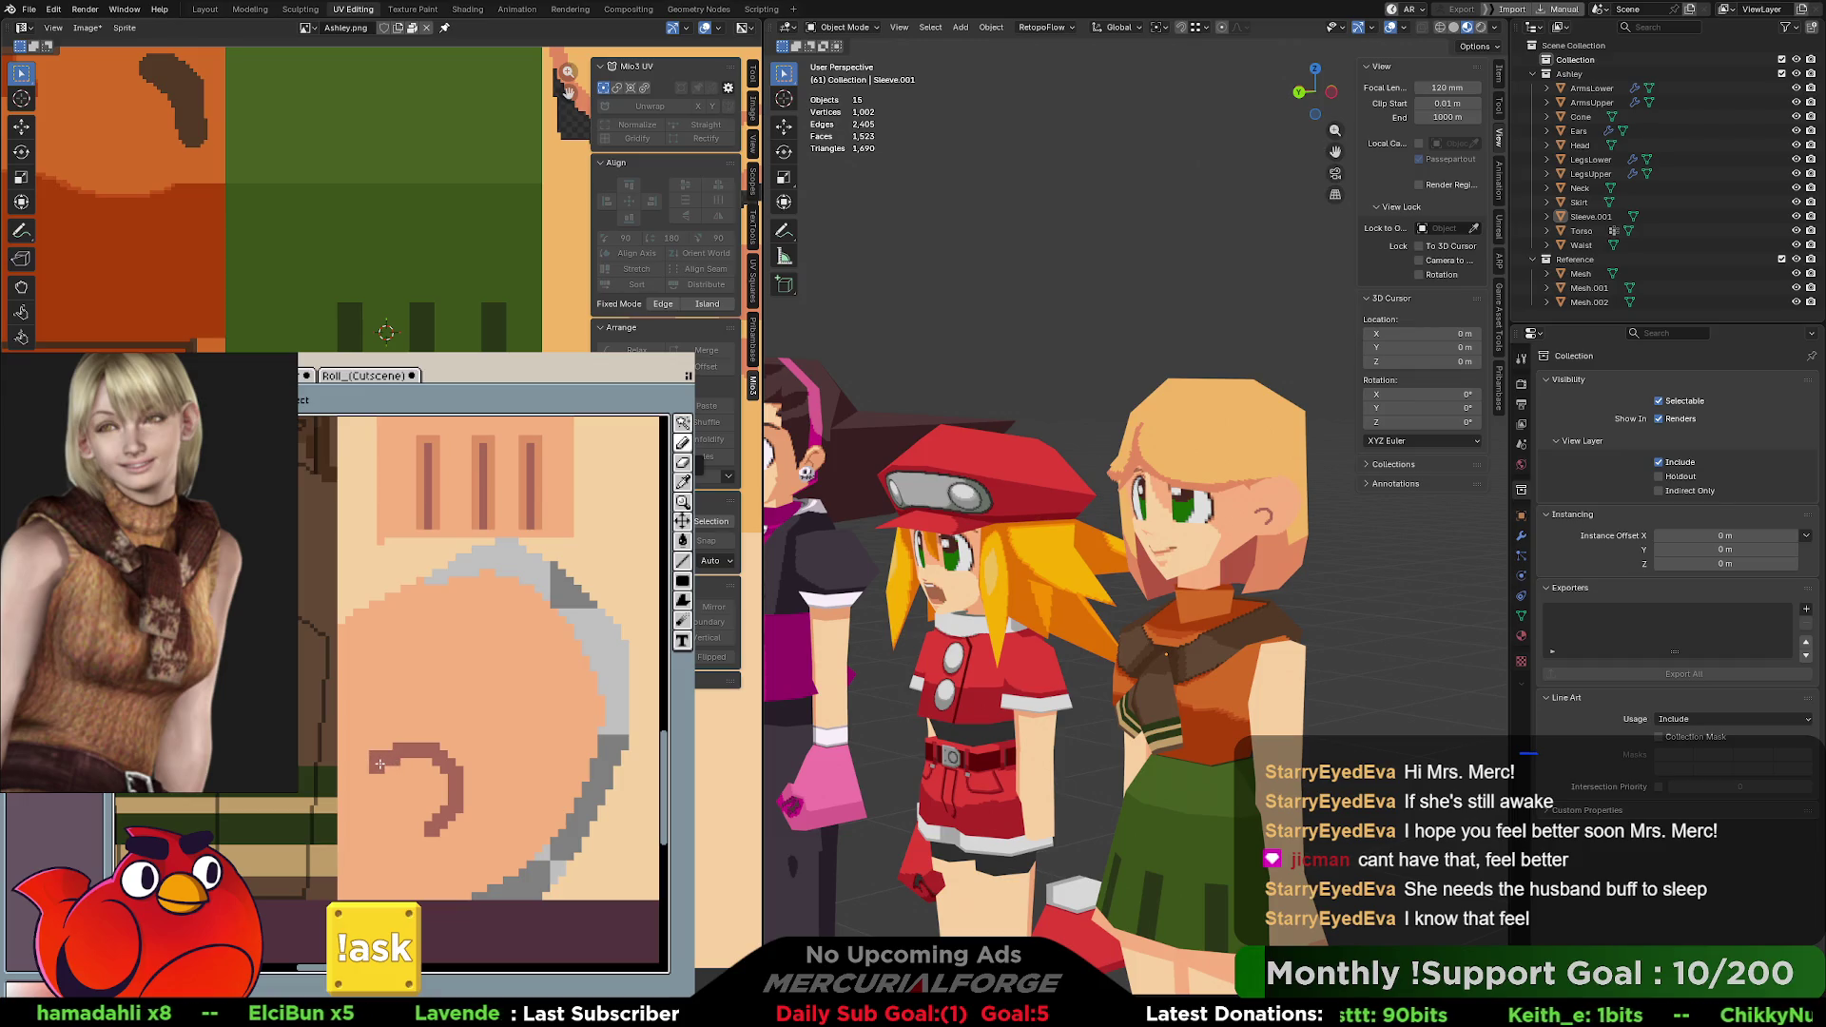
pyautogui.moveTo(376, 766)
pyautogui.mouseDown()
pyautogui.moveTo(414, 683)
pyautogui.moveTo(514, 639)
pyautogui.moveTo(374, 765)
pyautogui.moveTo(400, 687)
pyautogui.moveTo(518, 675)
pyautogui.mouseUp()
pyautogui.hotkey('ctrl', 'z')
pyautogui.hotkey('ctrl', 'z')
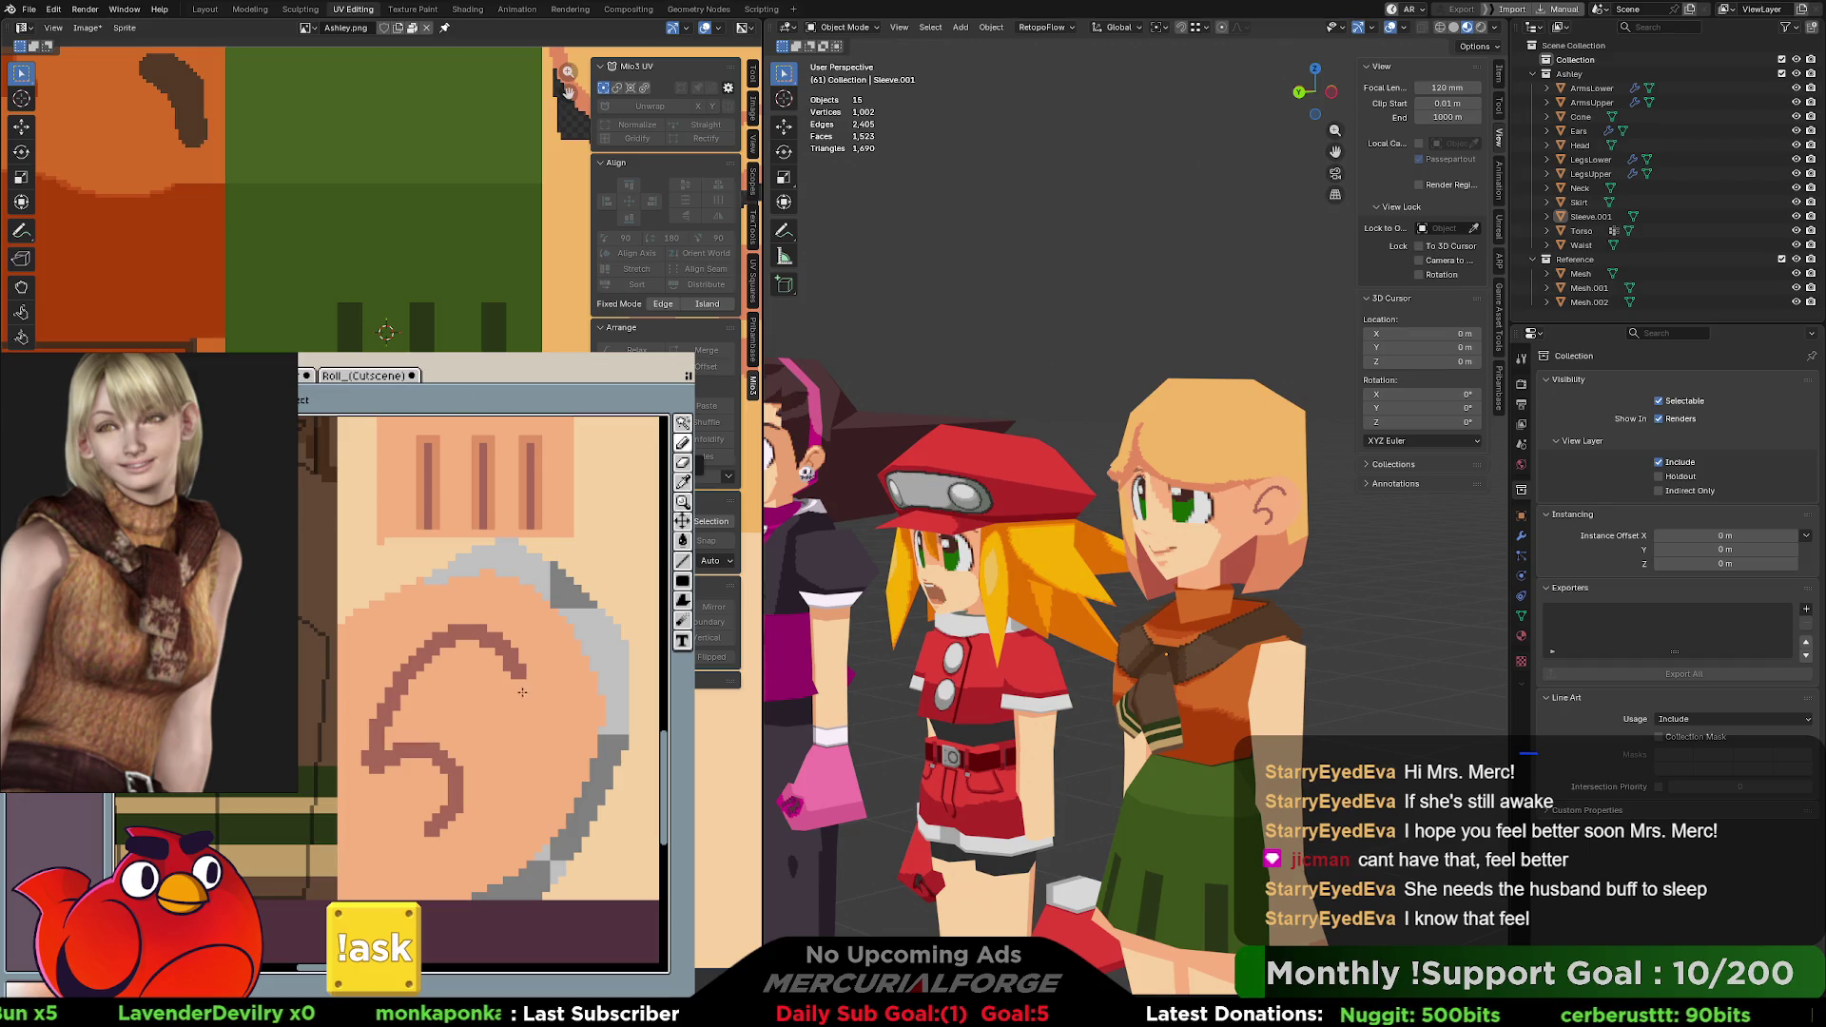
pyautogui.hotkey('ctrl', 'z')
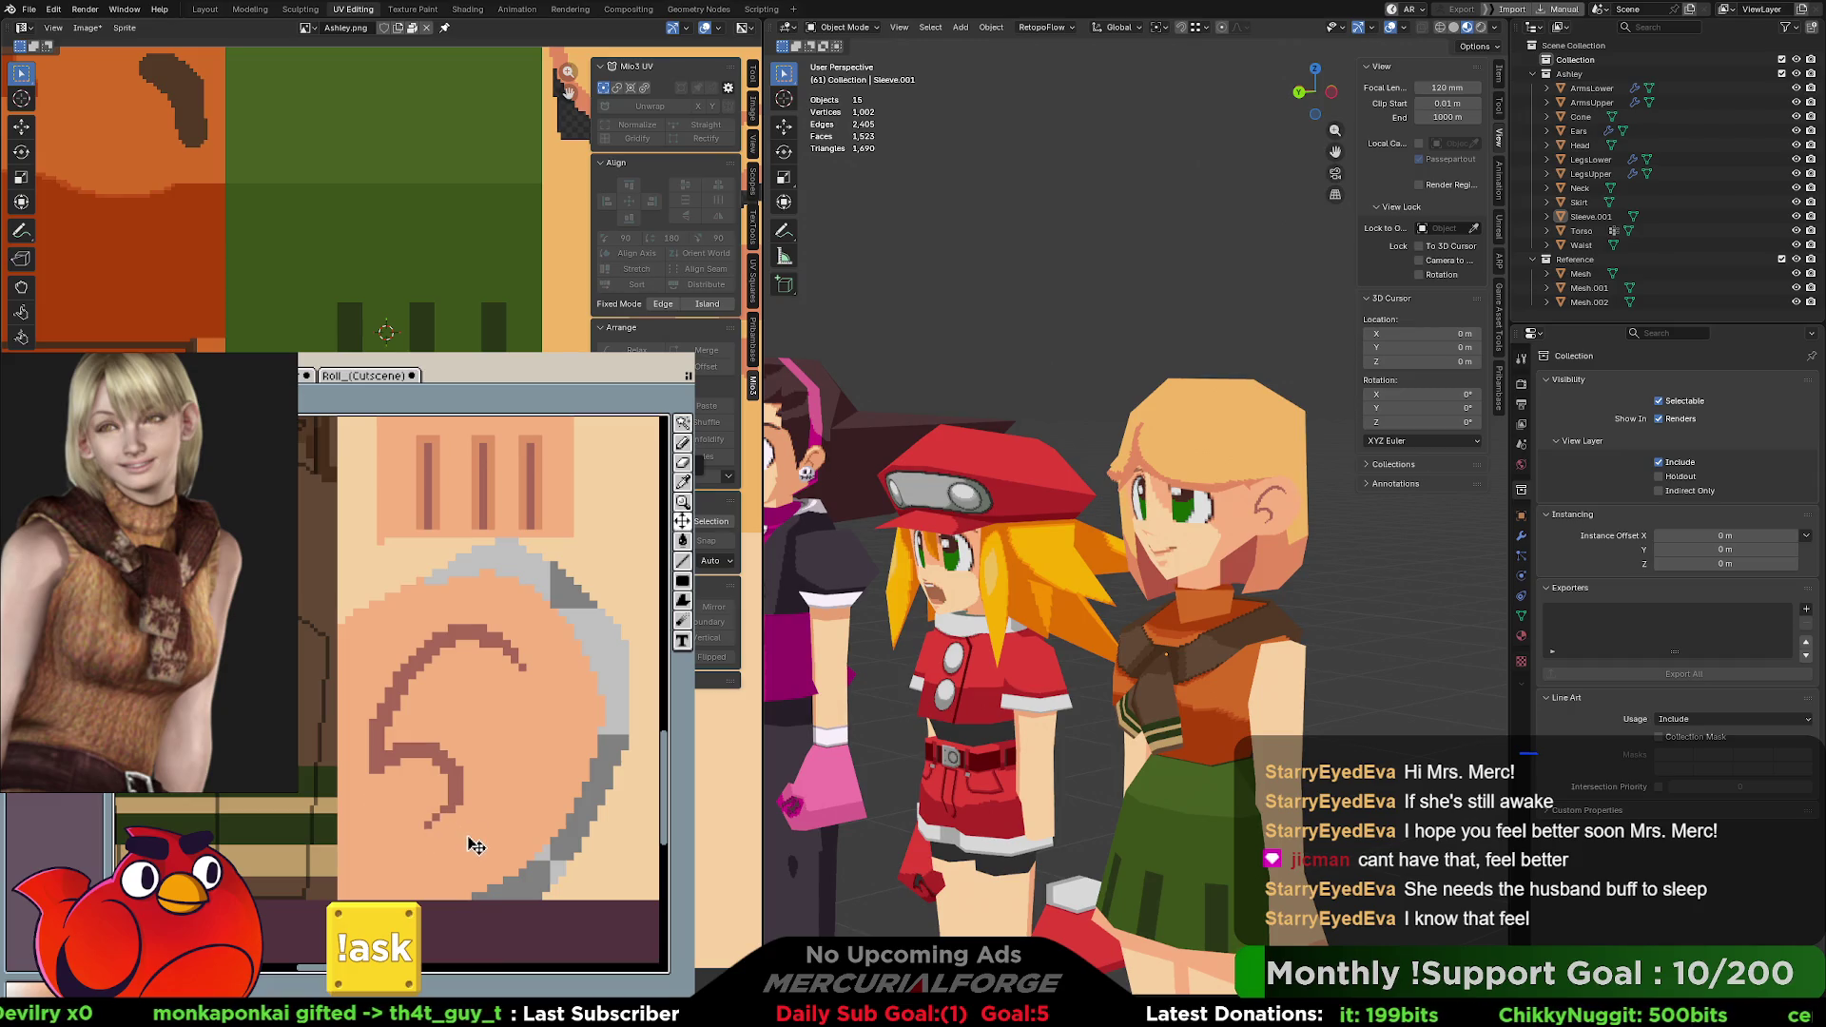
# Pencil darker peach shading along the rim's inner edge, down its side and across the ear's bottom and top-left.
pyautogui.press('b')
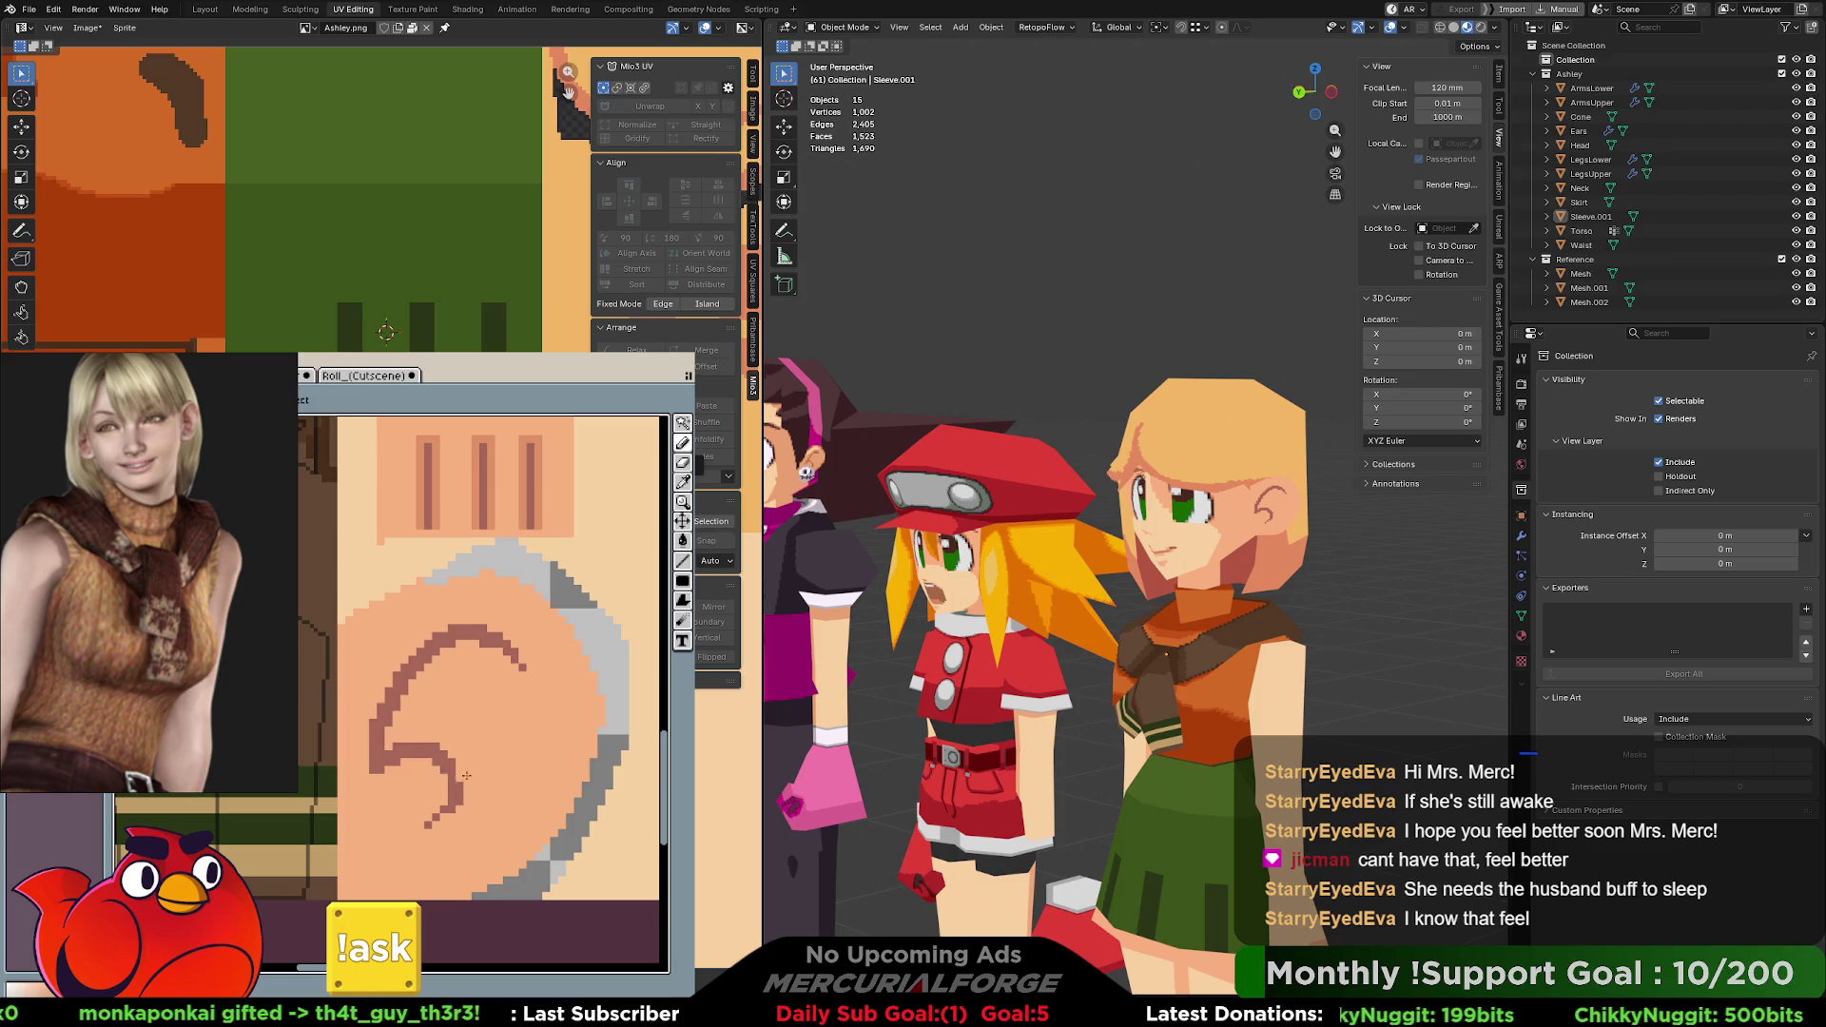
pyautogui.moveTo(488, 582); pyautogui.dragTo(443, 615)
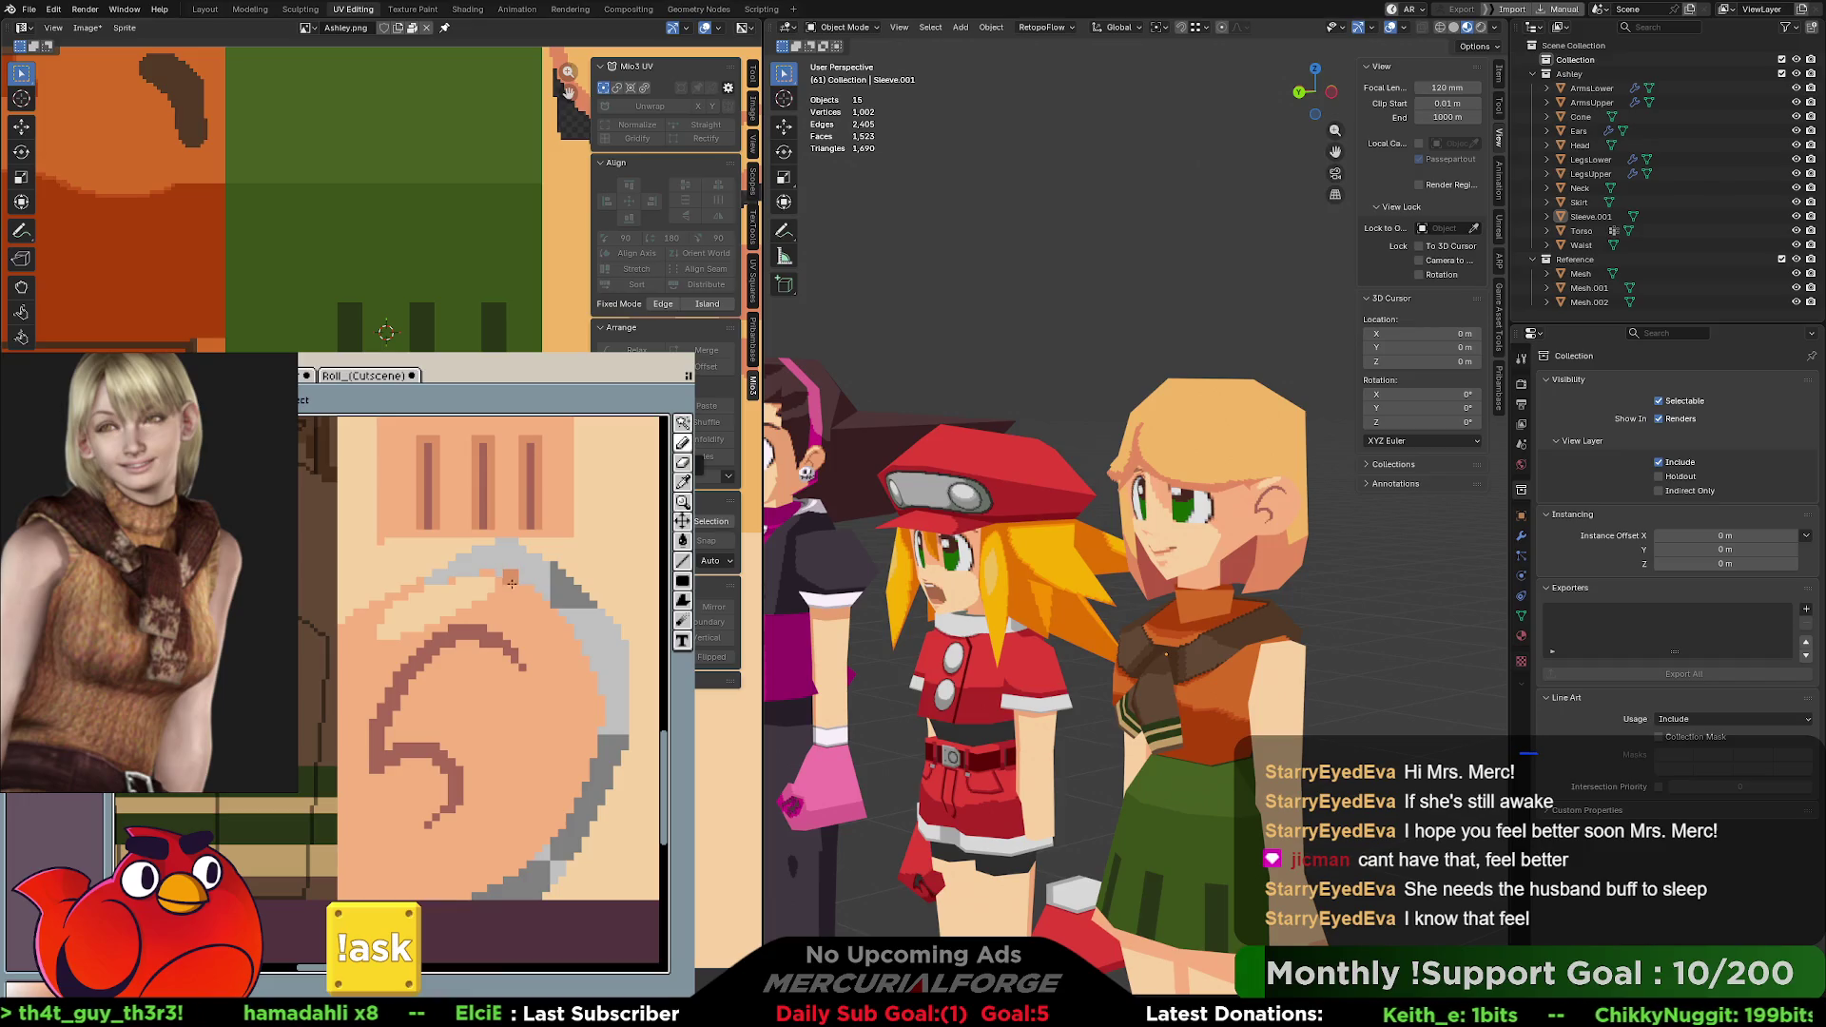
pyautogui.moveTo(517, 585)
pyautogui.mouseDown()
pyautogui.moveTo(587, 767)
pyautogui.moveTo(526, 587)
pyautogui.moveTo(490, 574)
pyautogui.mouseUp()
pyautogui.hotkey('ctrl', 'z')
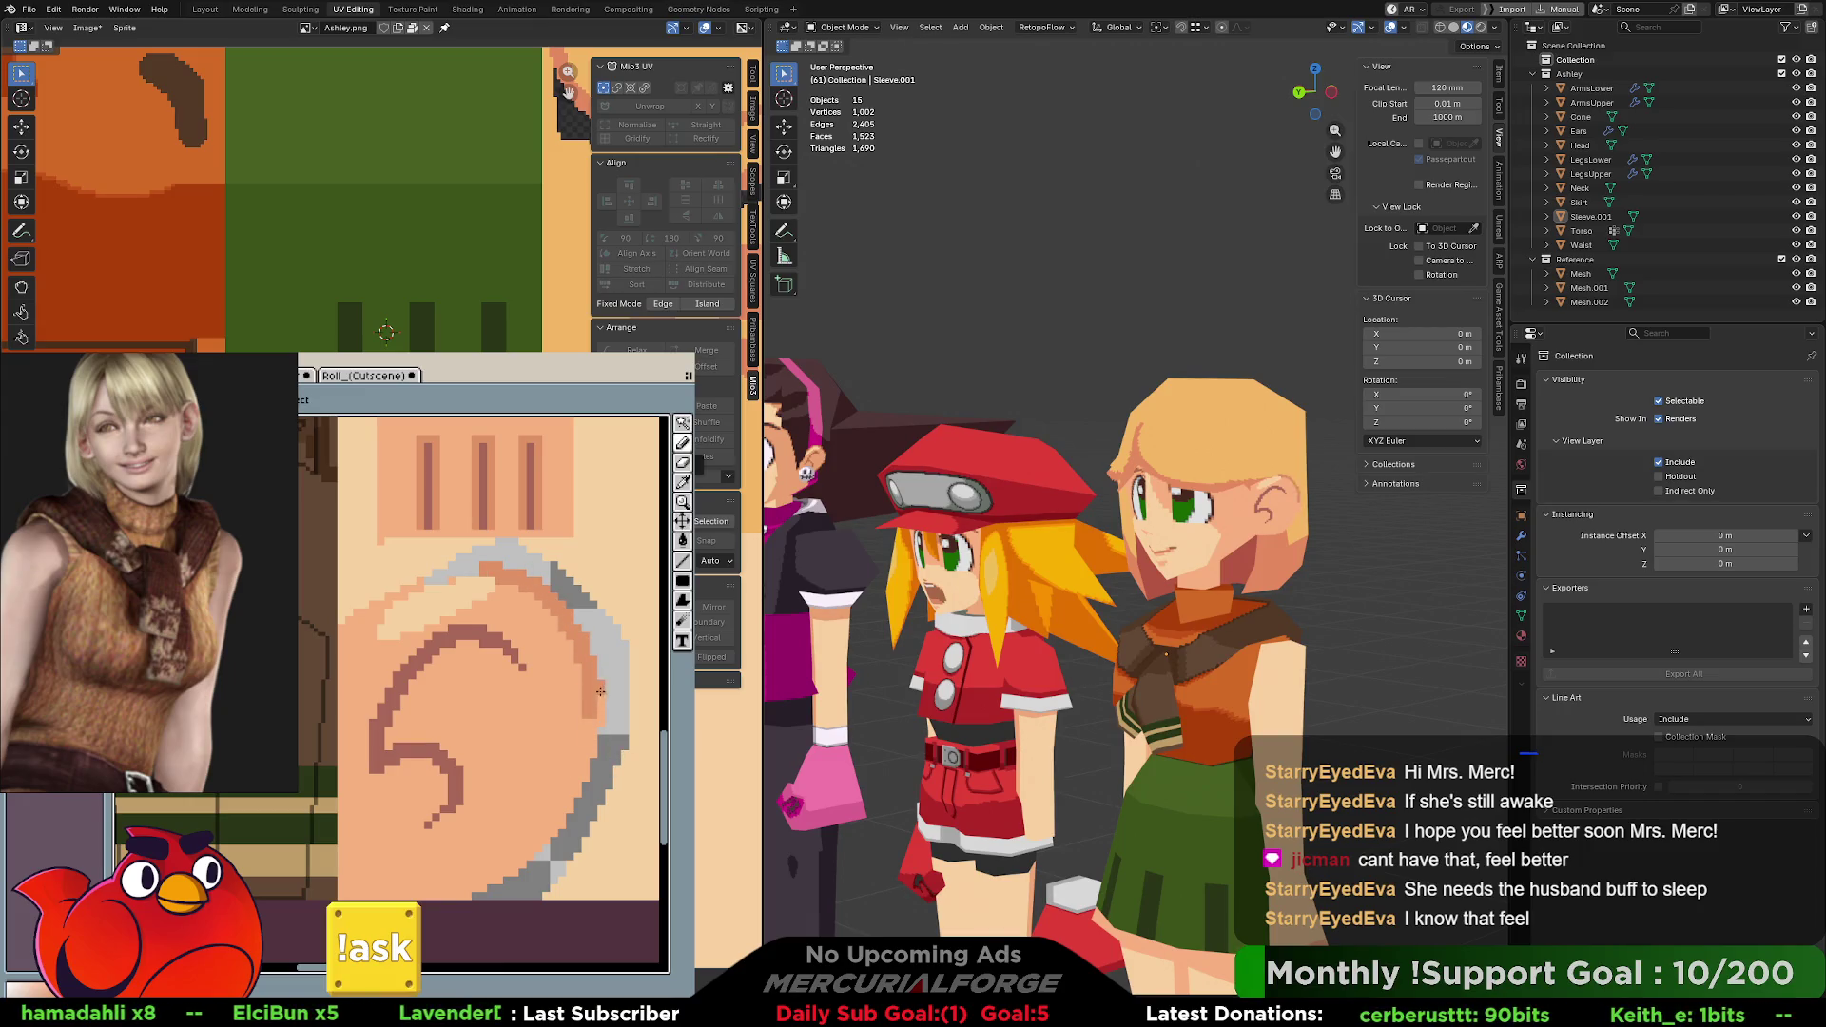
pyautogui.moveTo(599, 691); pyautogui.dragTo(568, 811)
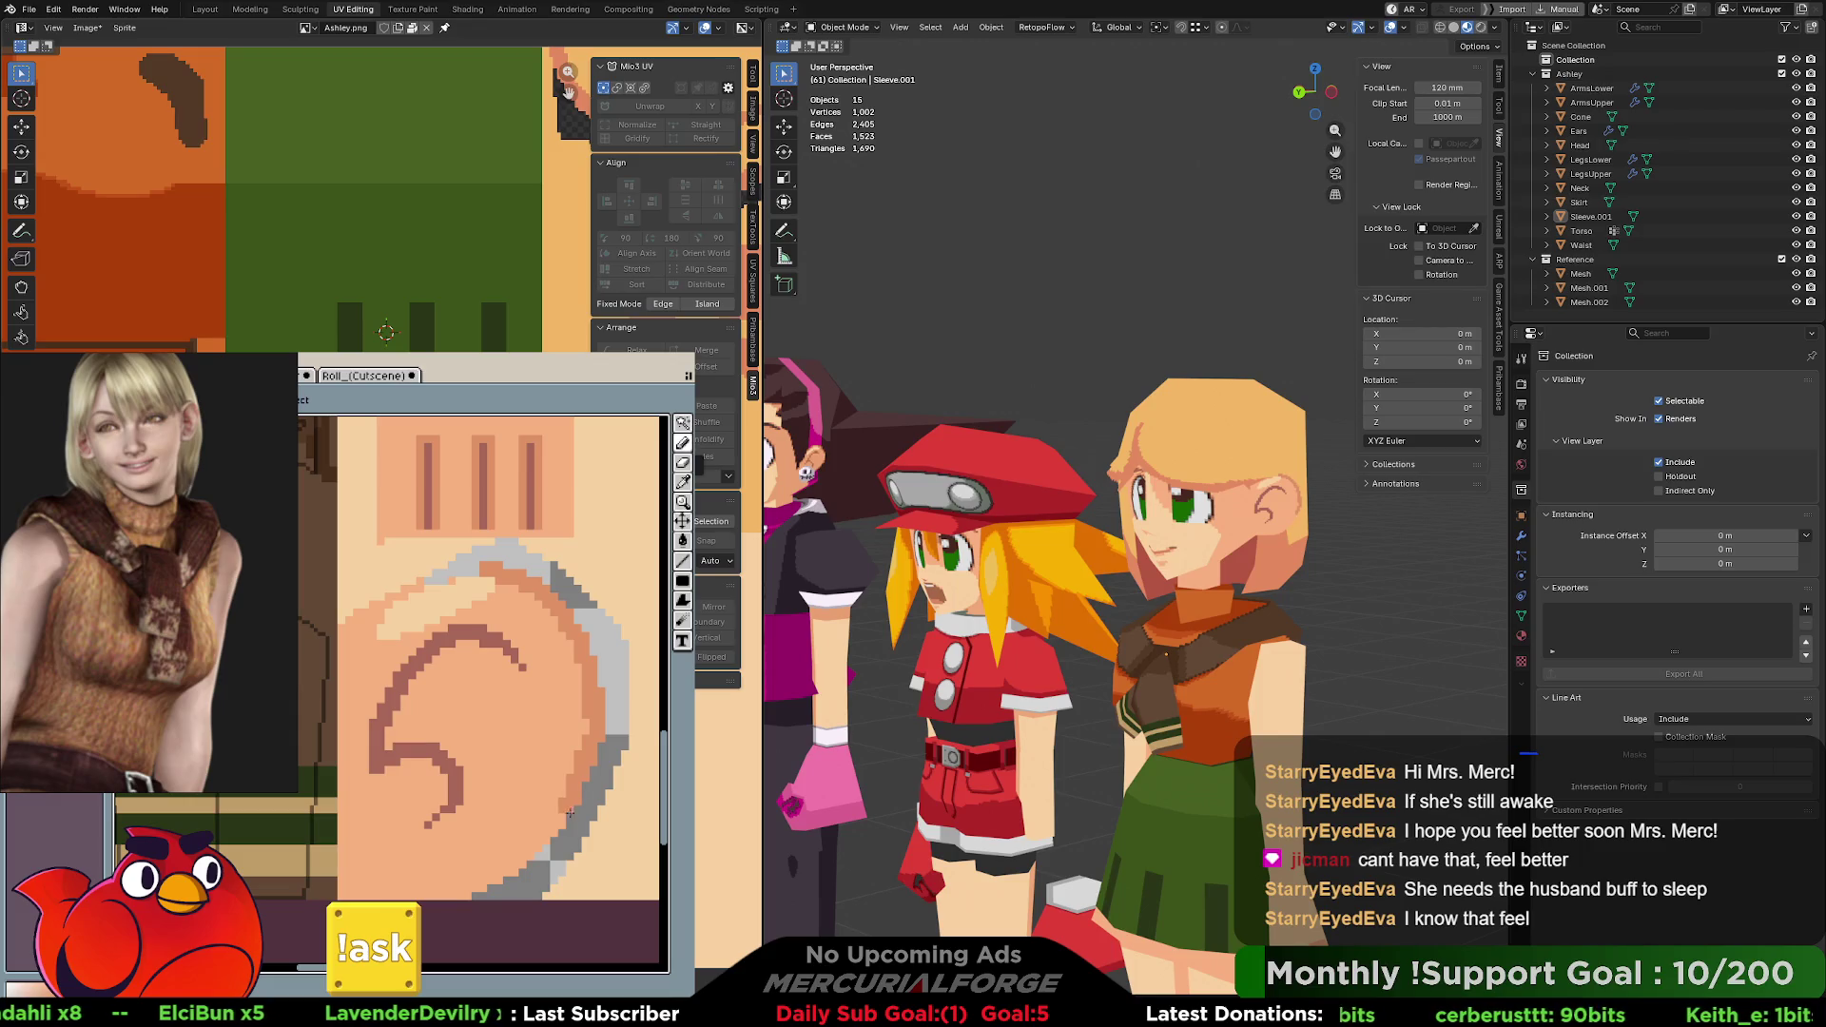
pyautogui.moveTo(569, 814); pyautogui.dragTo(417, 898)
pyautogui.click(466, 807)
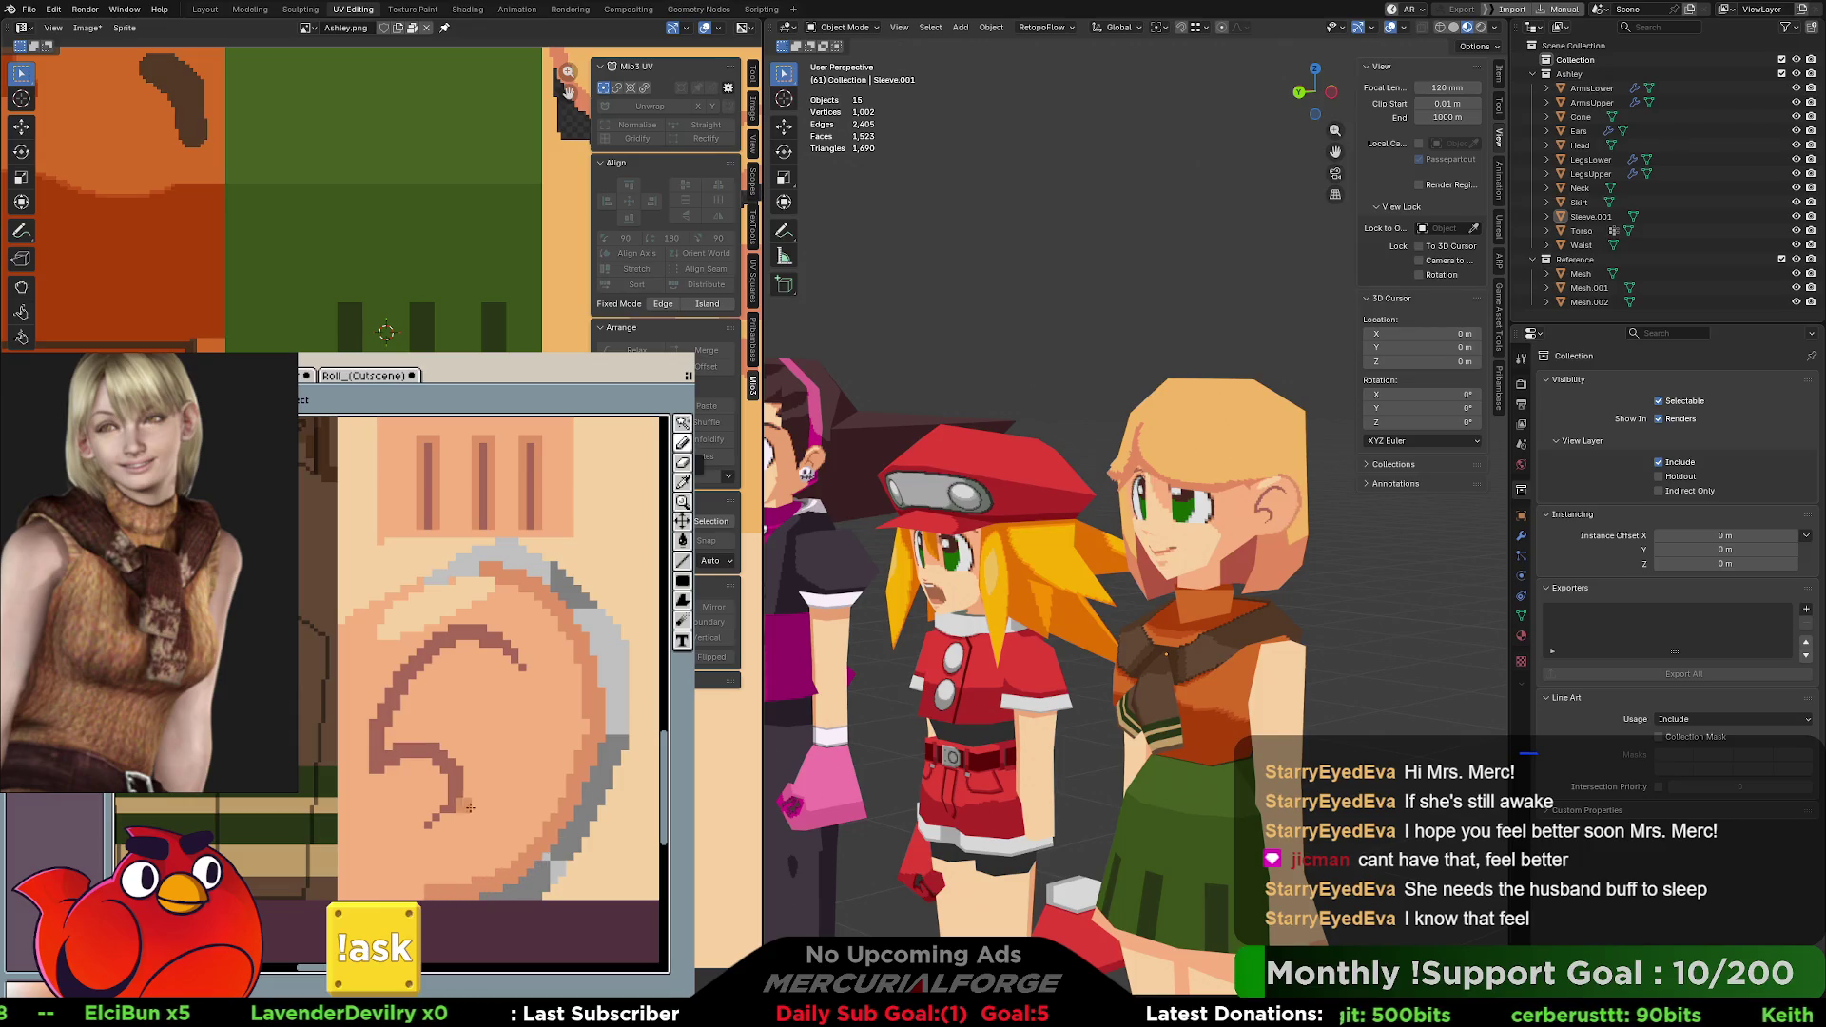
pyautogui.moveTo(488, 577)
pyautogui.mouseDown()
pyautogui.moveTo(370, 630)
pyautogui.moveTo(354, 656)
pyautogui.mouseUp()
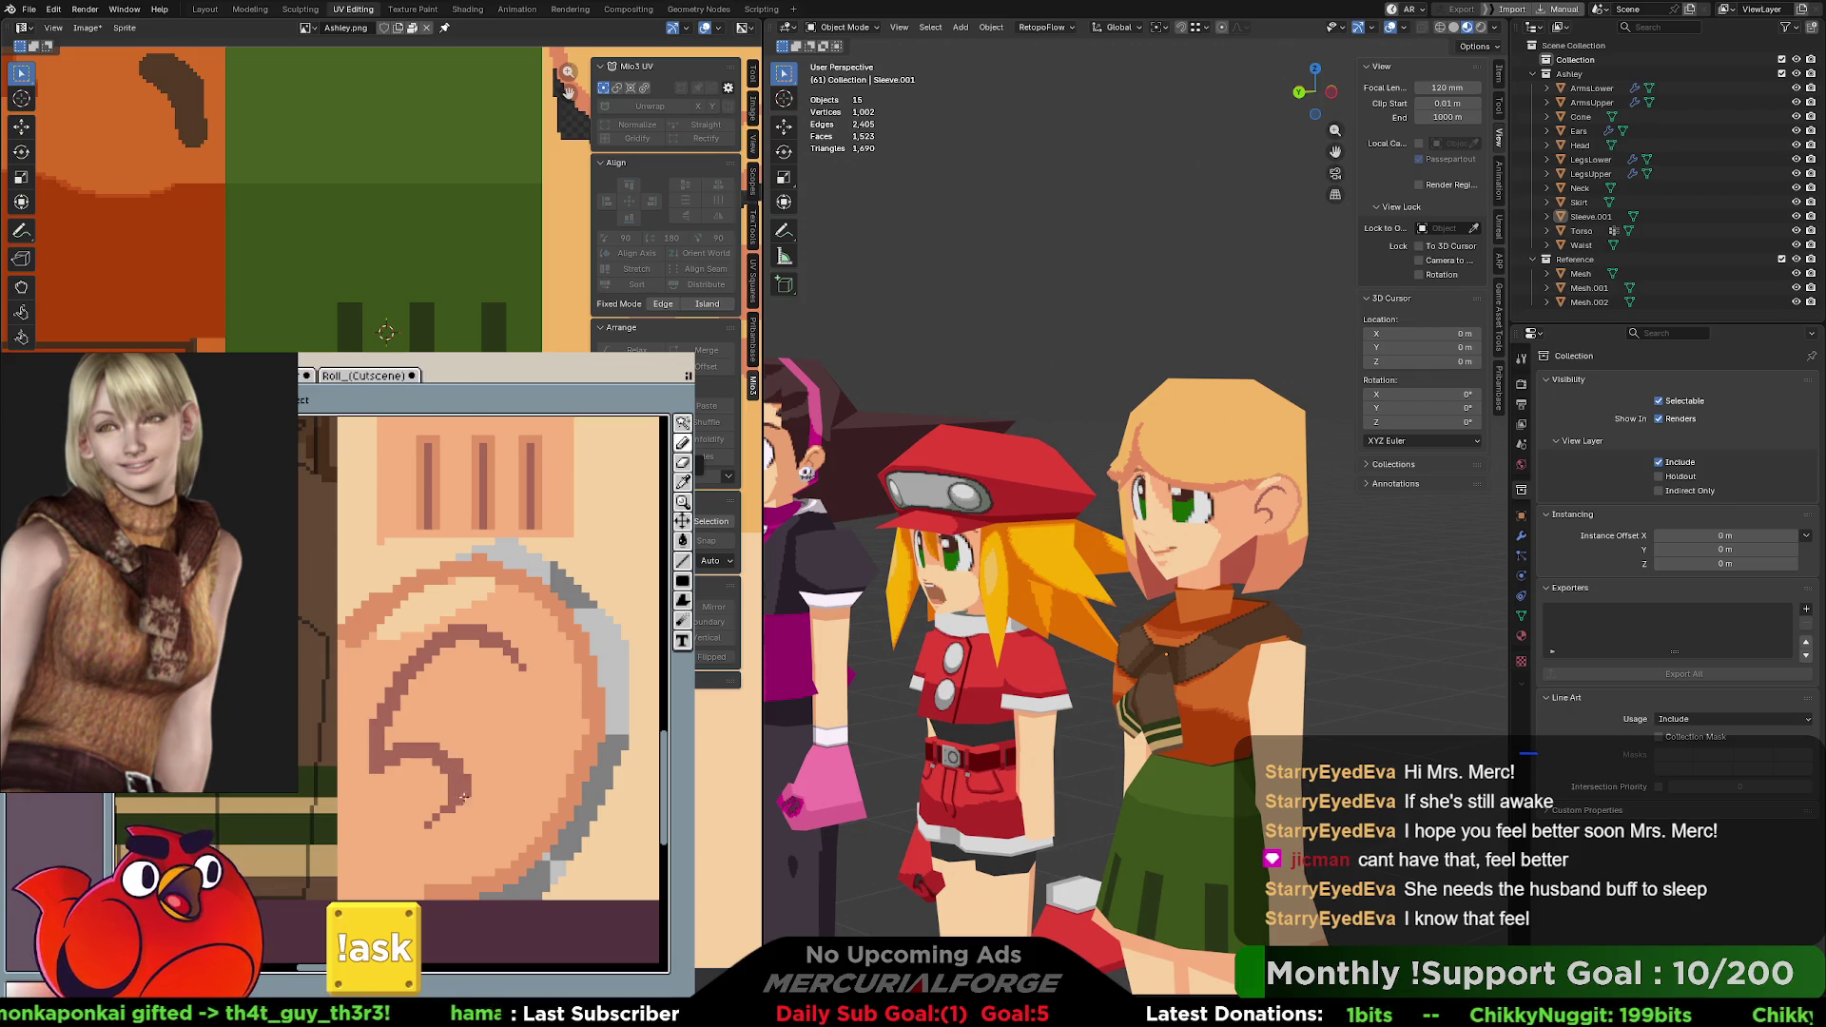
# Redraw the inner line's lower hook, then eyedrop a lighter brown and recolour the inner-ear line with it.
pyautogui.moveTo(459, 788); pyautogui.dragTo(418, 835)
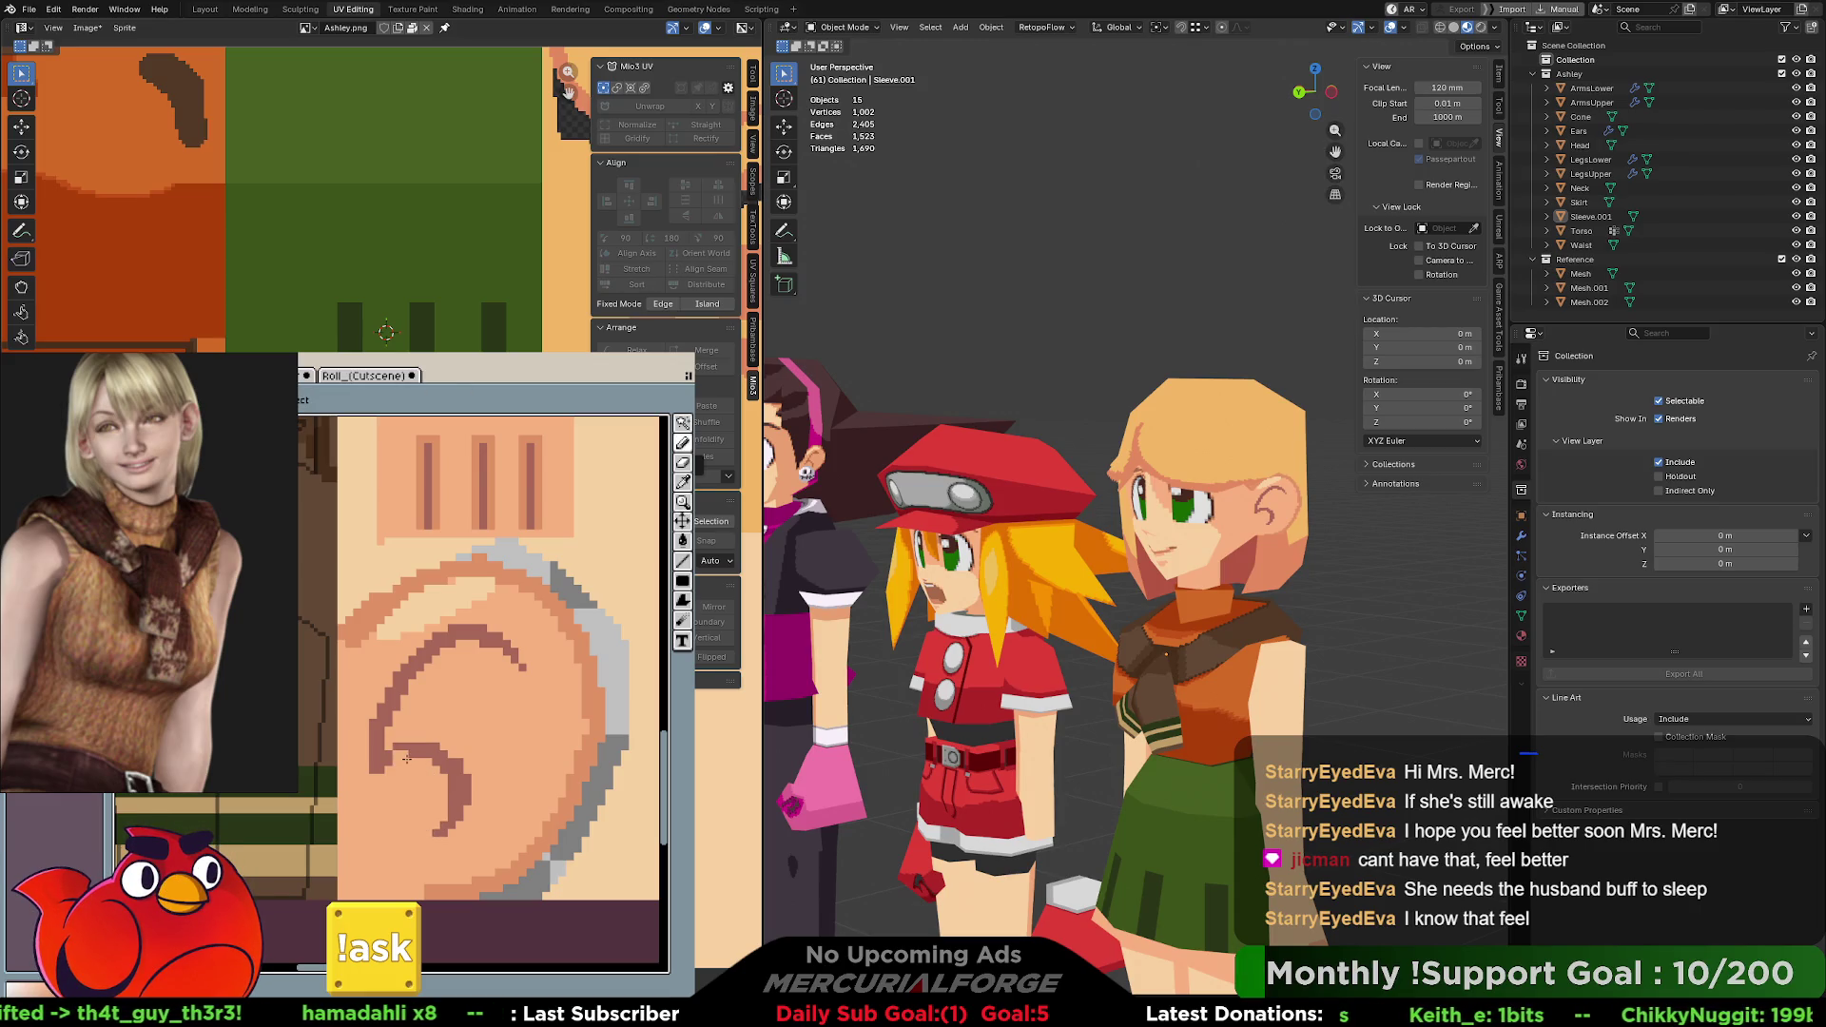
pyautogui.press('i')
pyautogui.moveTo(375, 770); pyautogui.dragTo(379, 803)
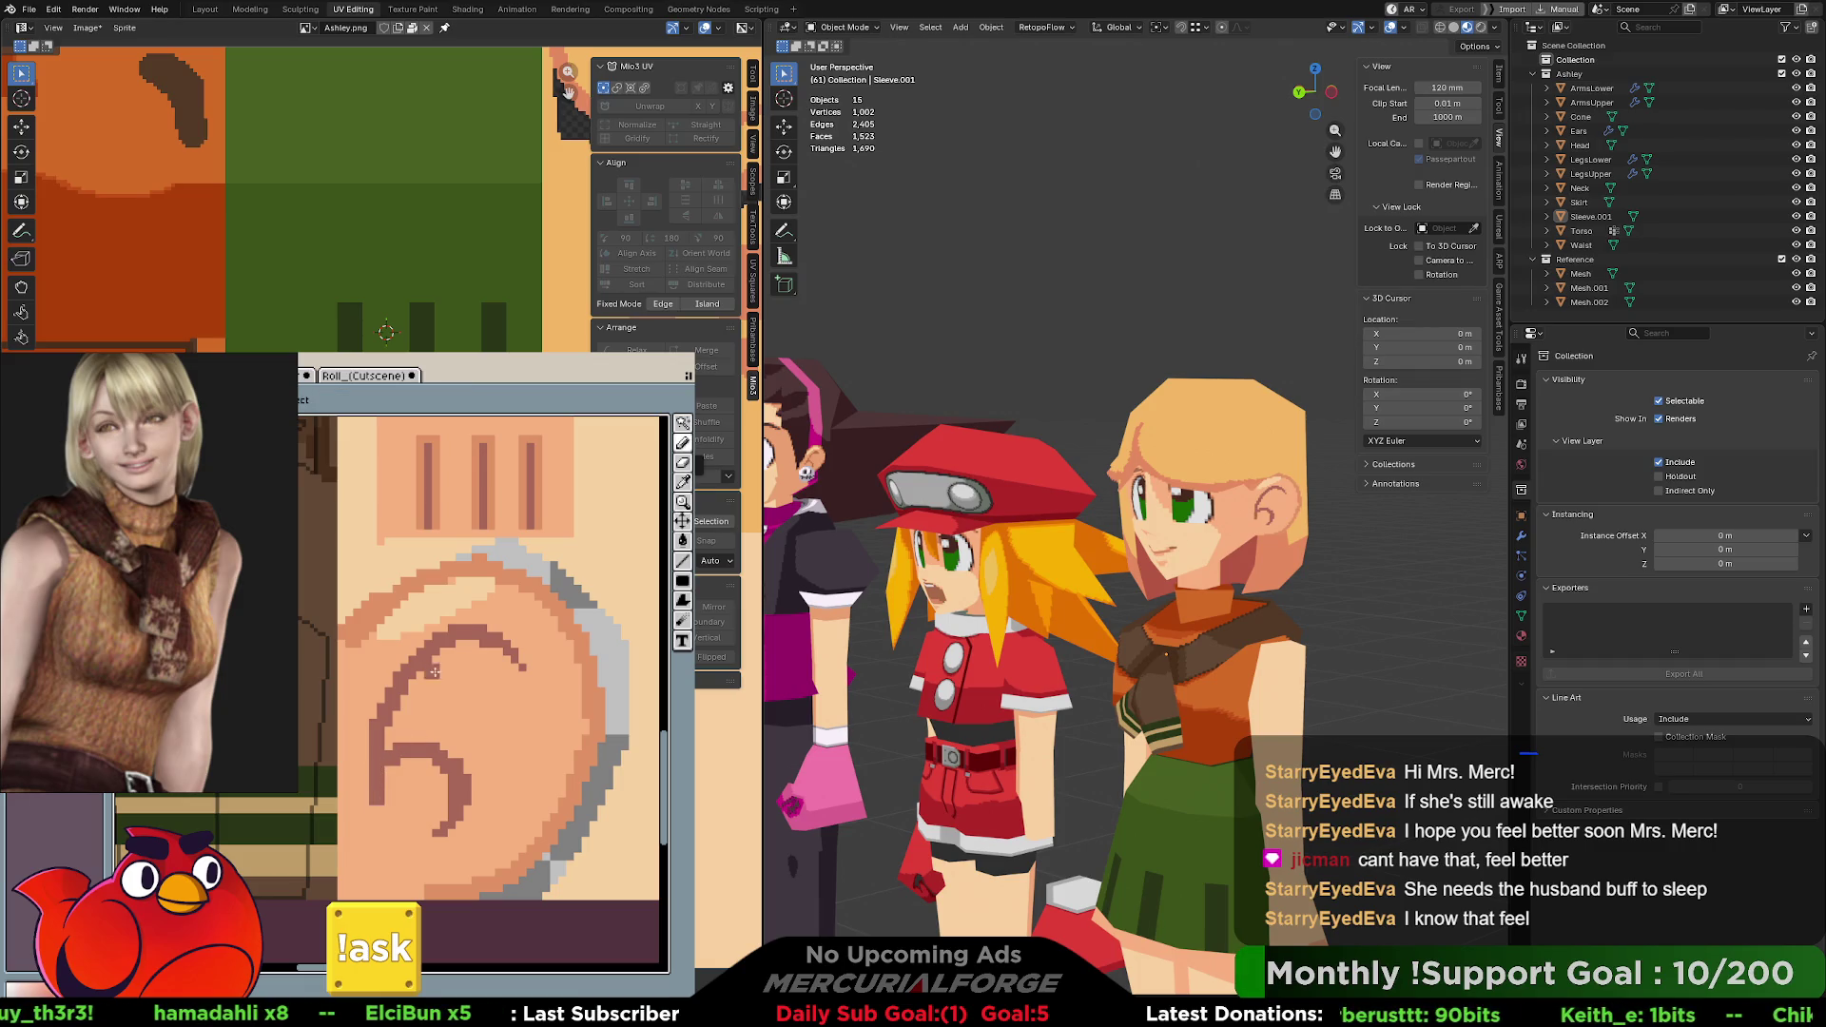
pyautogui.keyDown('alt'); pyautogui.click(496, 512); pyautogui.keyUp('alt')
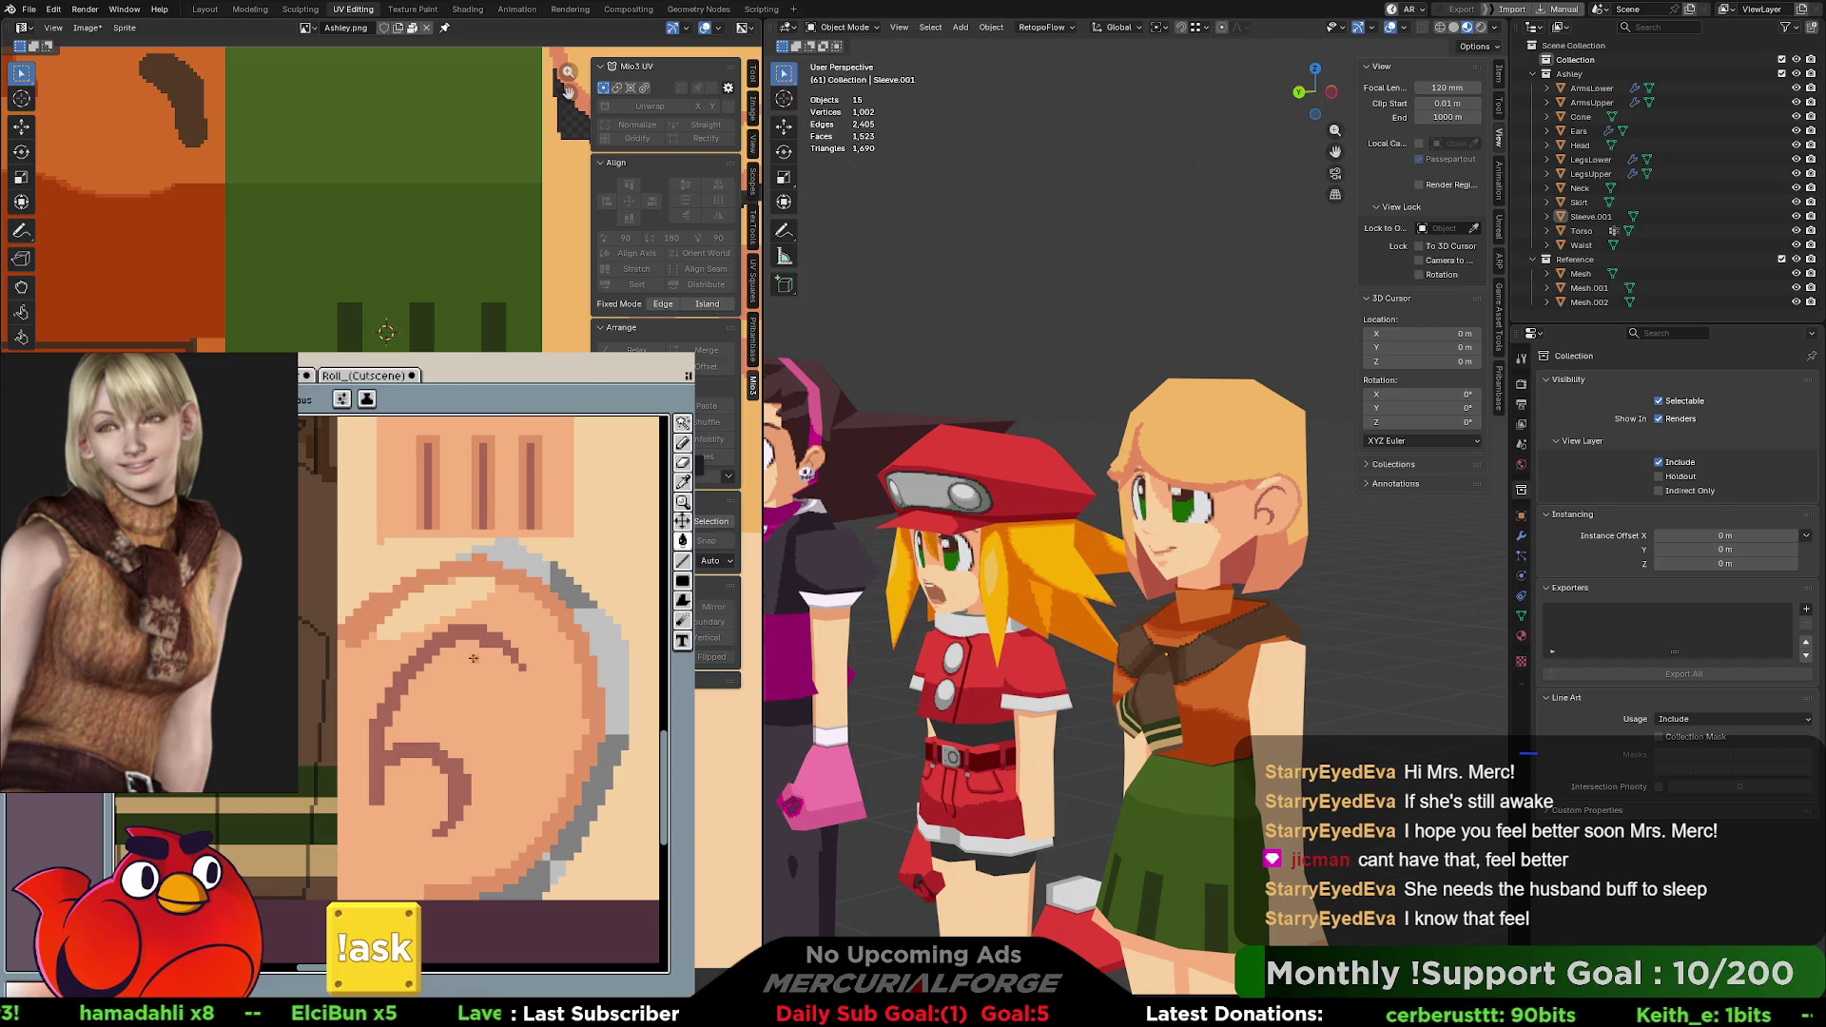
pyautogui.click(444, 641)
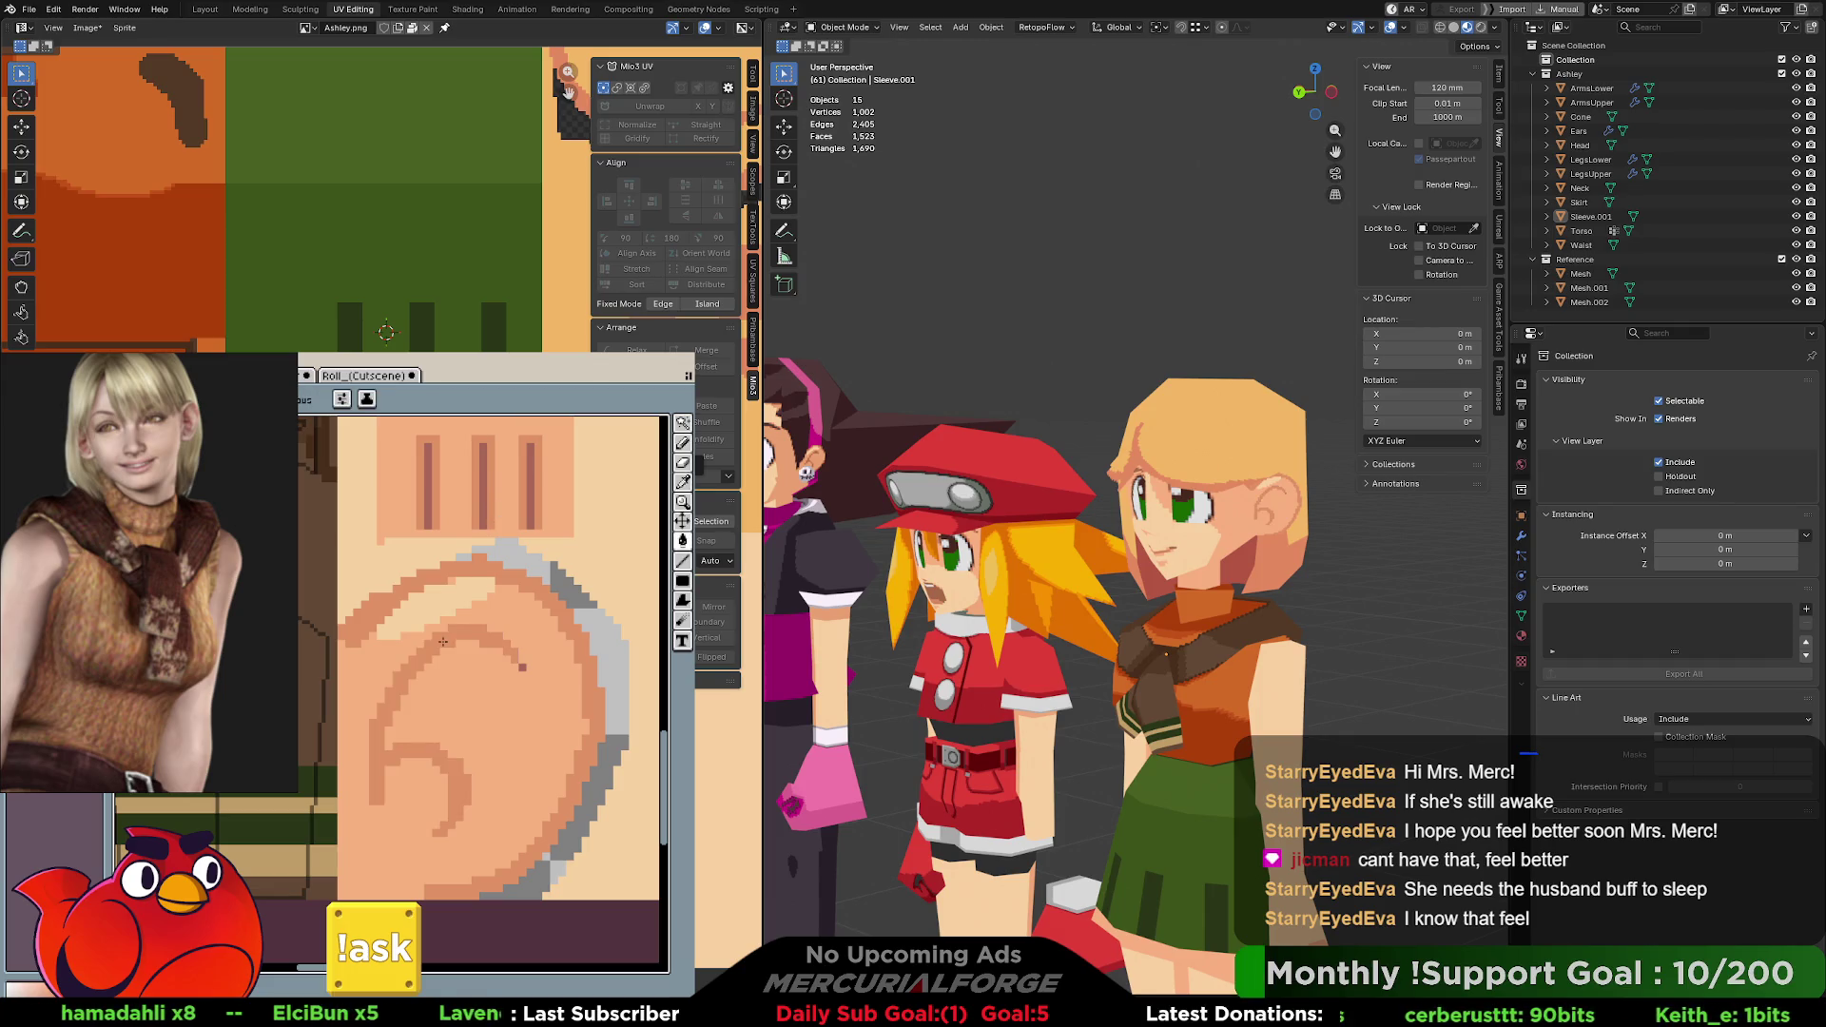
pyautogui.keyDown('alt'); pyautogui.click(497, 499); pyautogui.keyUp('alt')
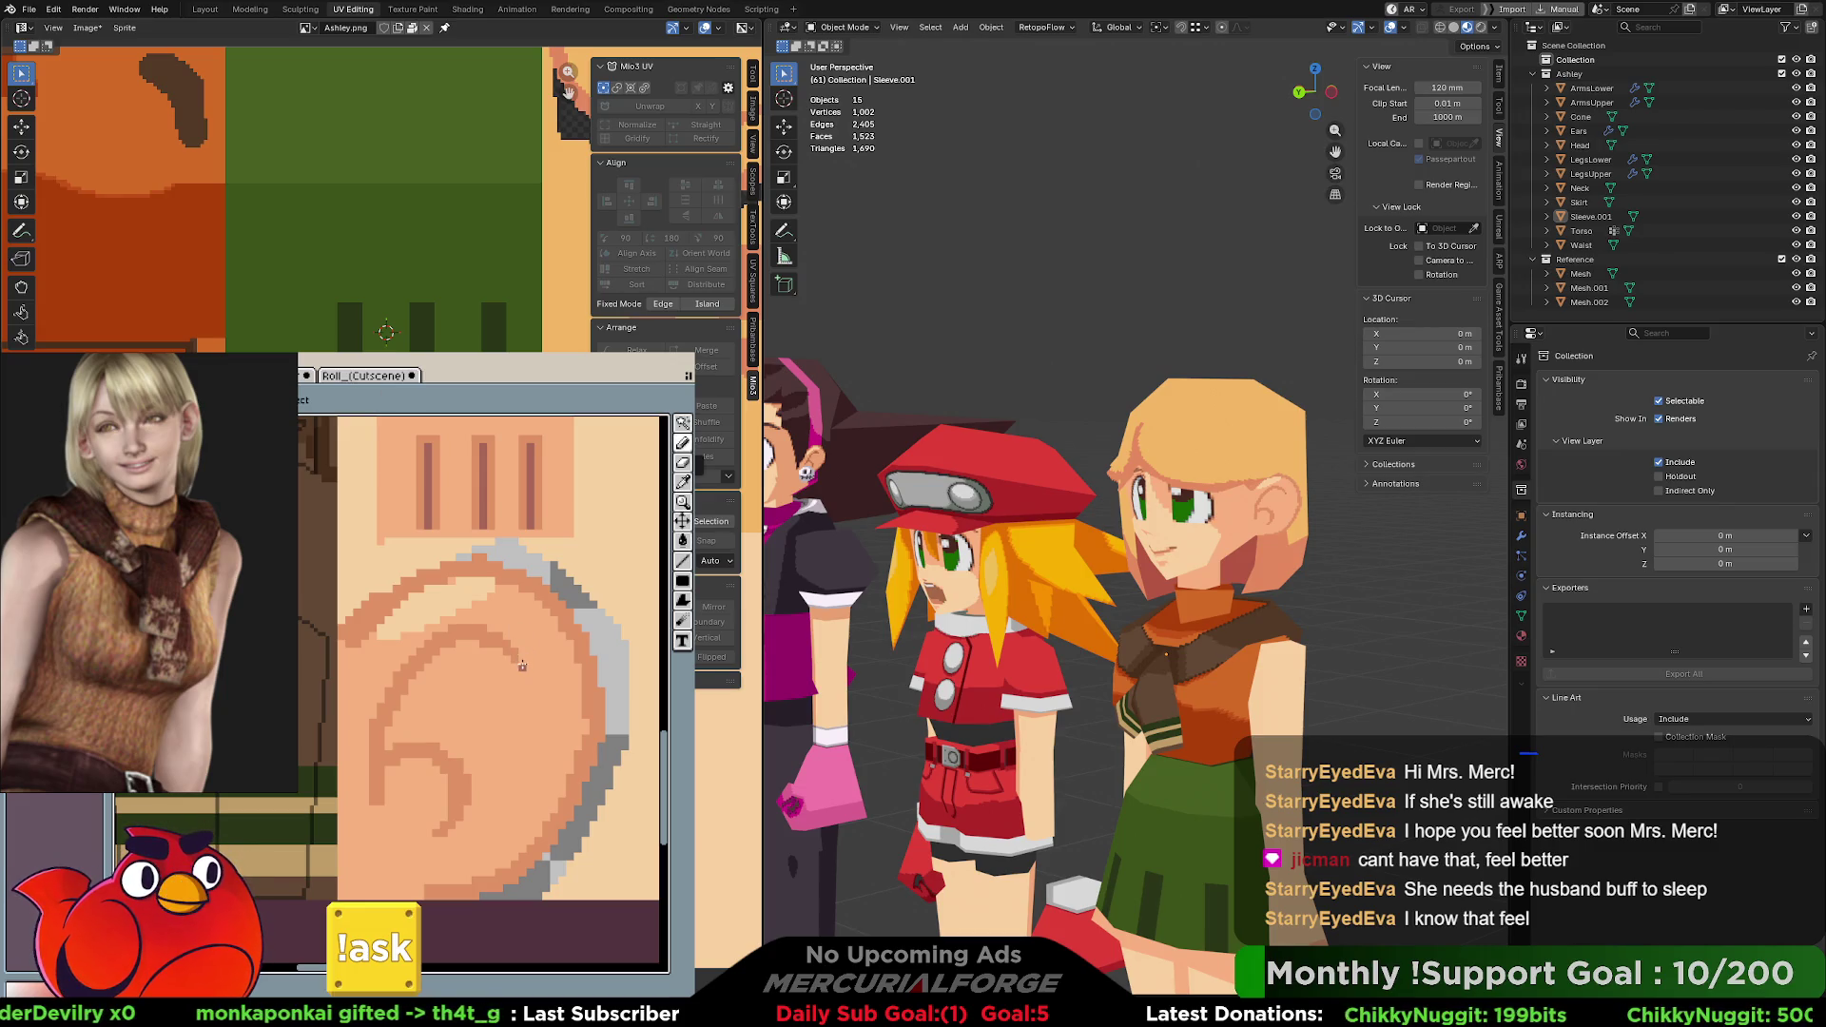
pyautogui.moveTo(522, 665)
pyautogui.mouseDown()
pyautogui.moveTo(429, 658)
pyautogui.moveTo(384, 790)
pyautogui.mouseUp()
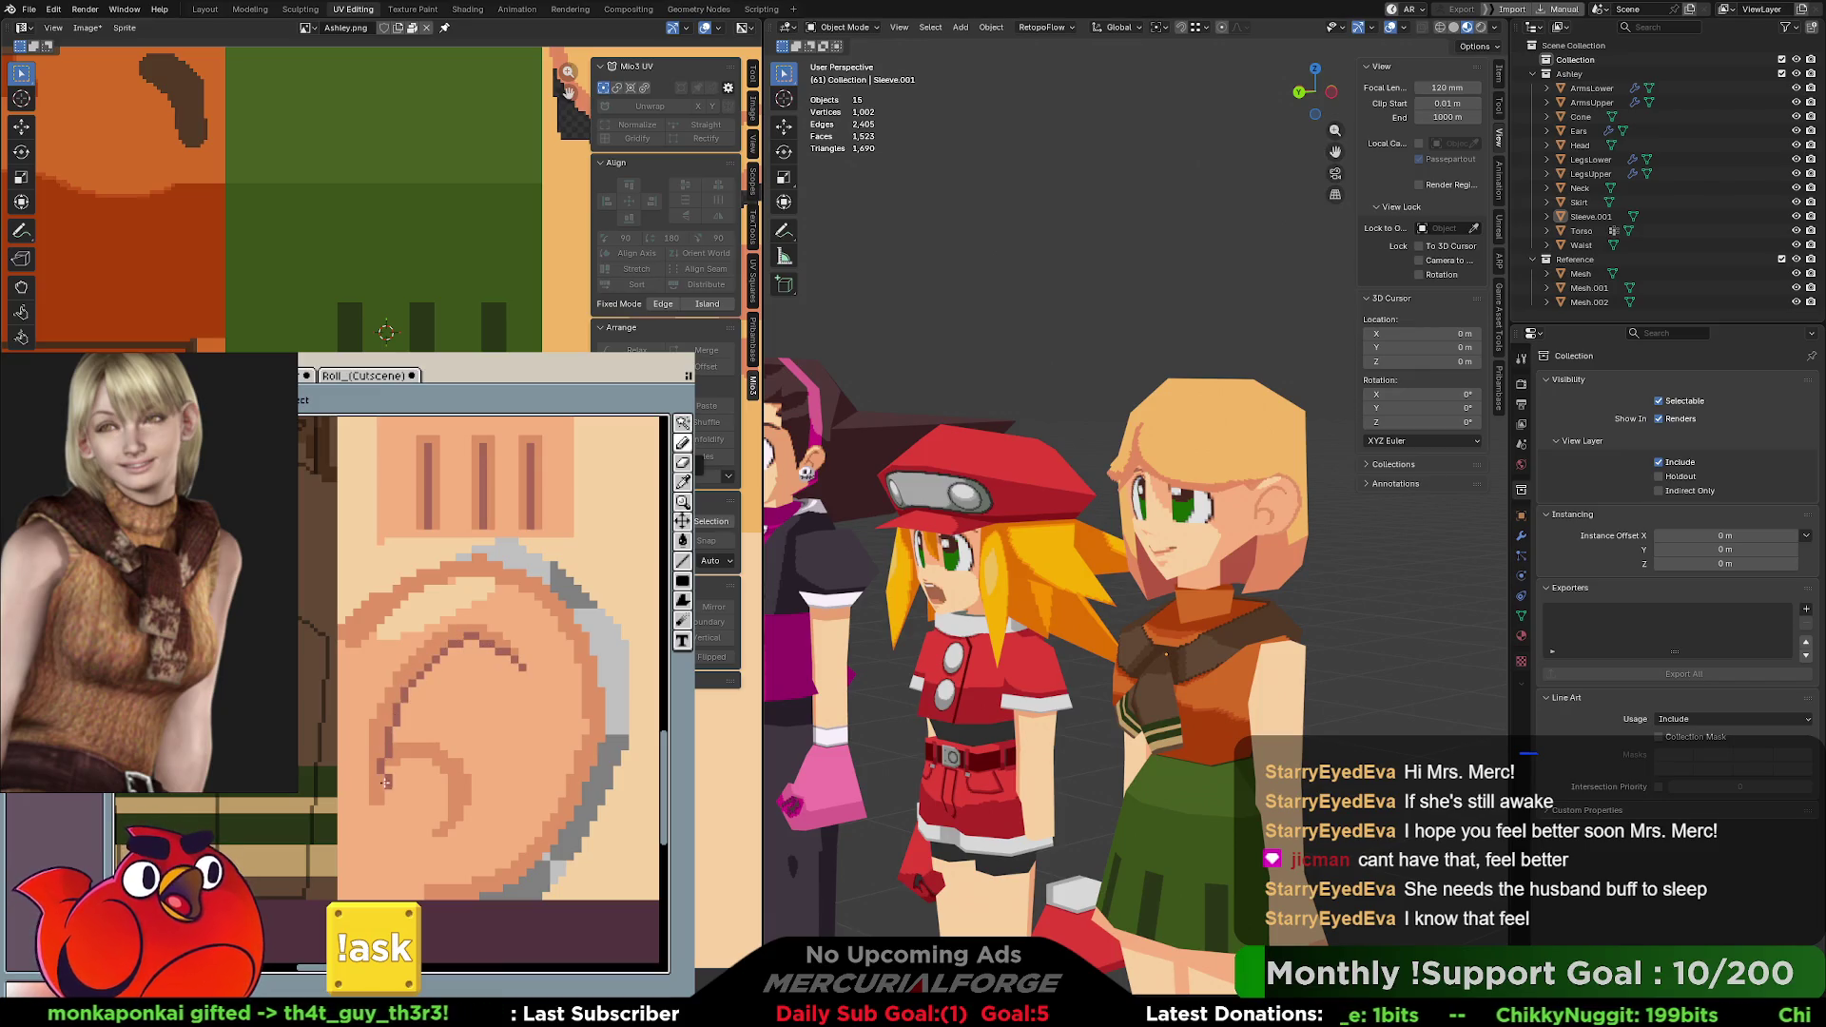
pyautogui.hotkey('ctrl', 'z')
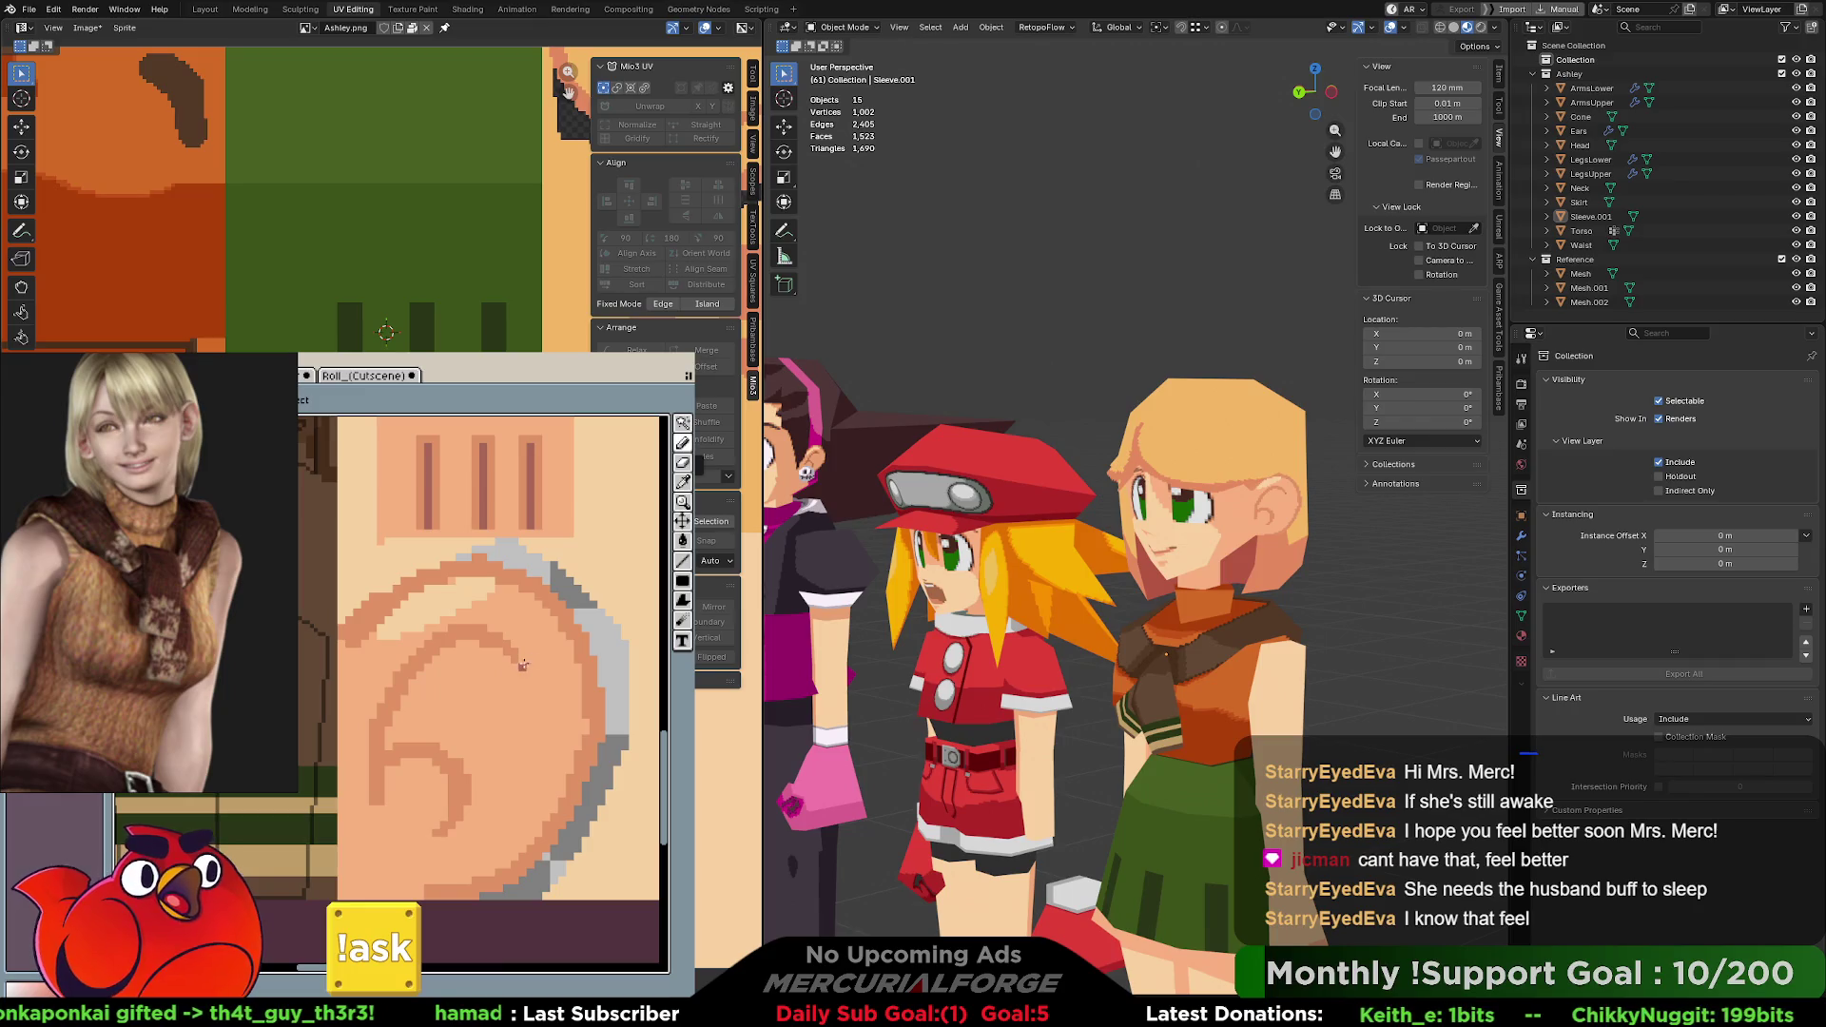
pyautogui.moveTo(521, 663); pyautogui.dragTo(394, 764)
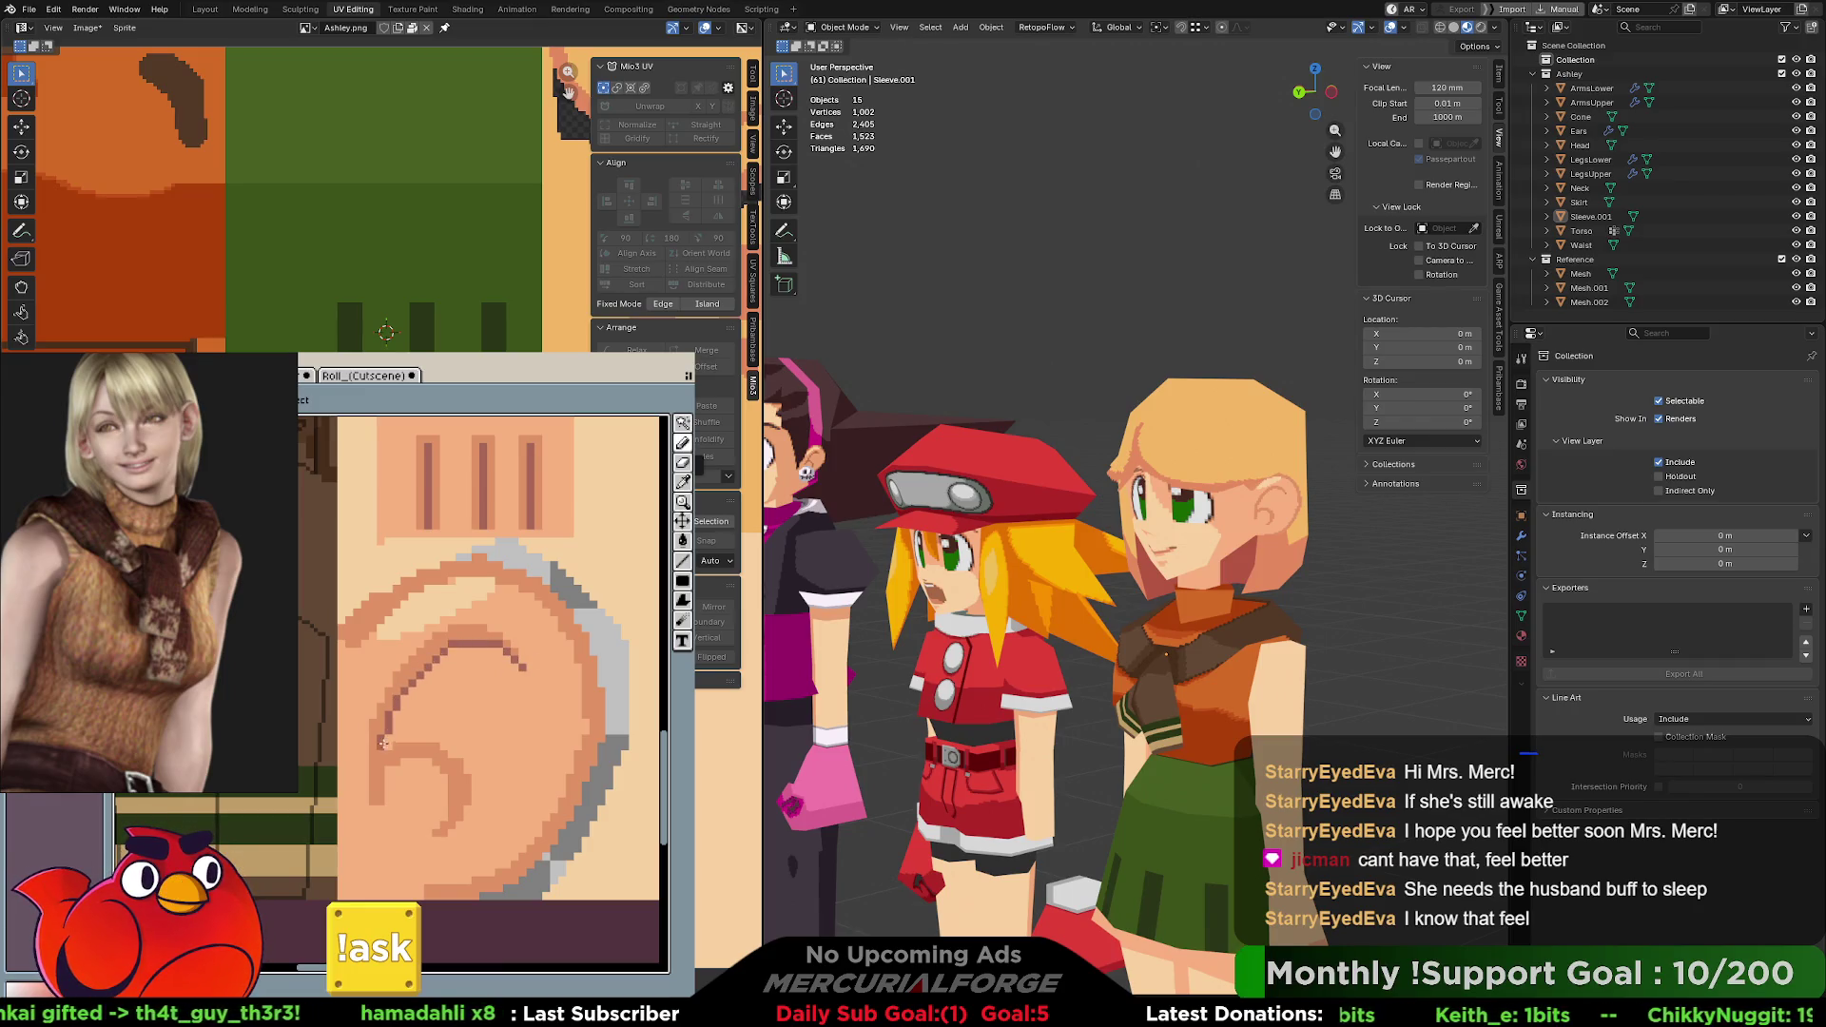
pyautogui.hotkey('ctrl', 'z')
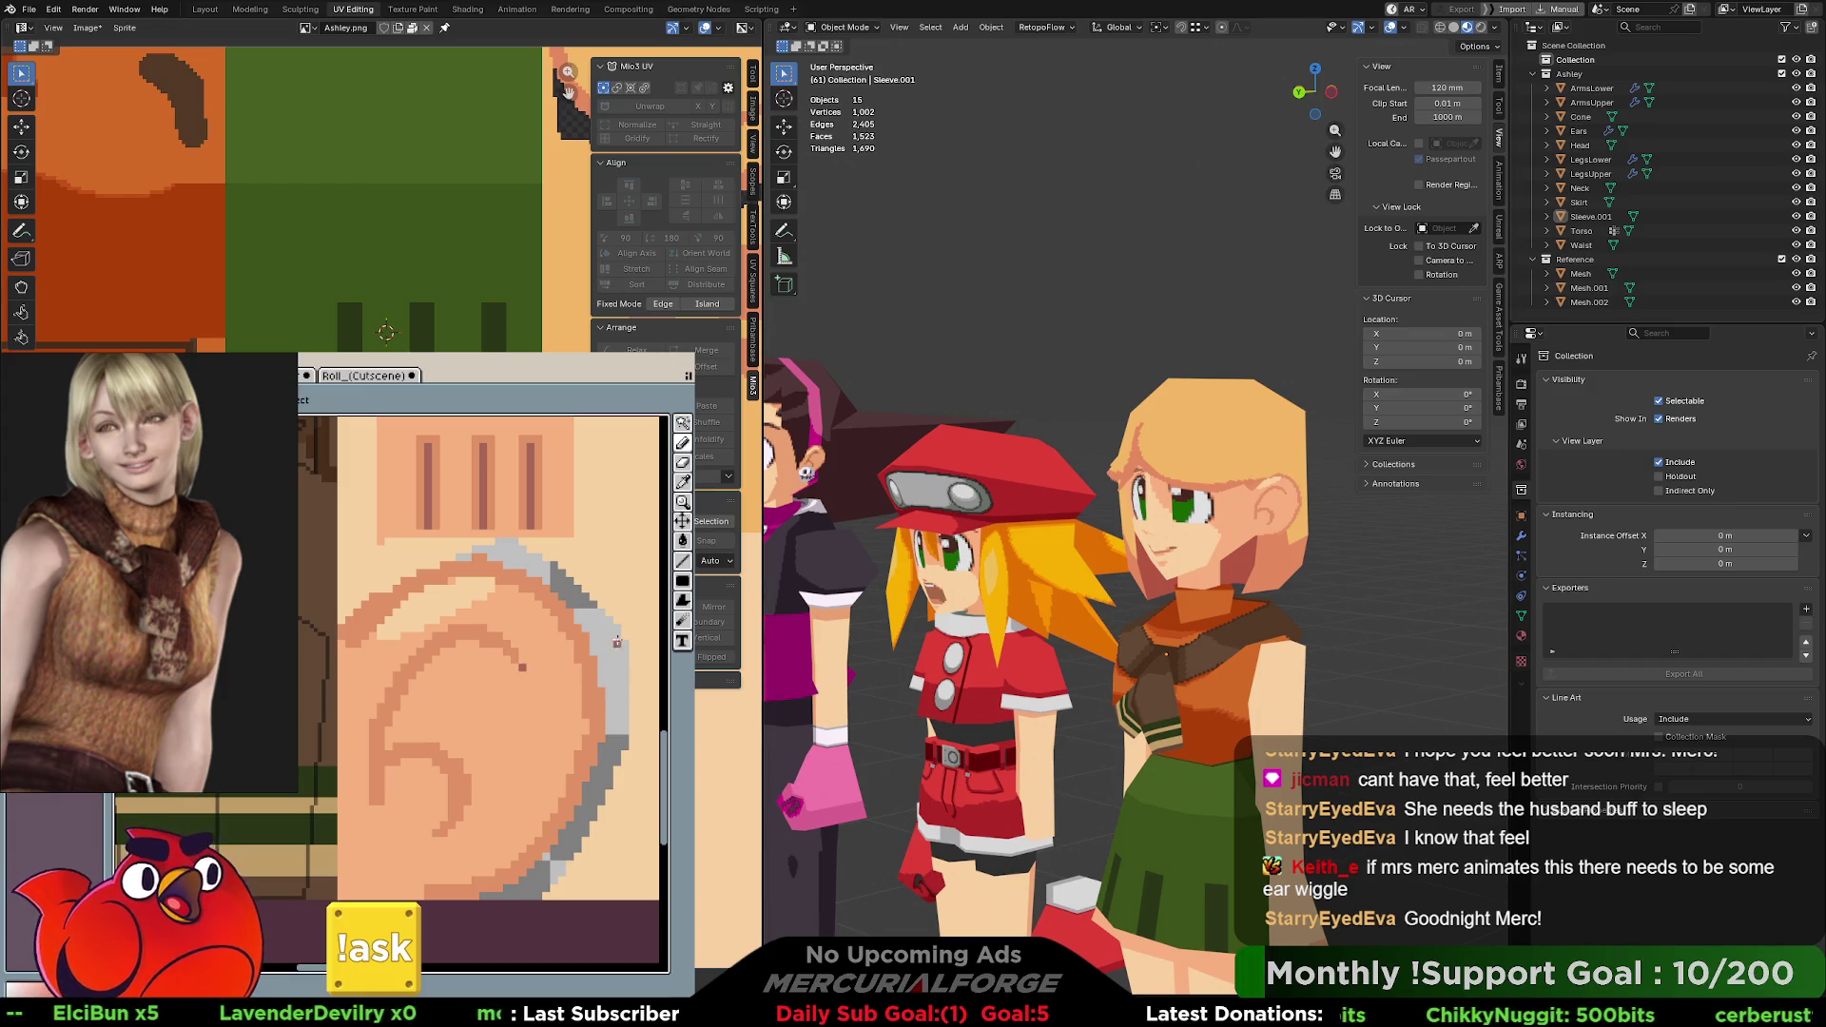
# Orbit the viewport onto Ashley's ear to check the painted line, panning the pixel canvas aside and back.
pyautogui.moveTo(1056, 471)
pyautogui.mouseDown(button='middle')
pyautogui.moveTo(1157, 479)
pyautogui.moveTo(930, 469)
pyautogui.moveTo(1058, 474)
pyautogui.moveTo(1001, 464)
pyautogui.moveTo(1041, 471)
pyautogui.mouseUp(button='middle')
pyautogui.scroll(2, 1056, 464)
pyautogui.scroll(-3, 1000, 463)
pyautogui.scroll(5, 1080, 480)
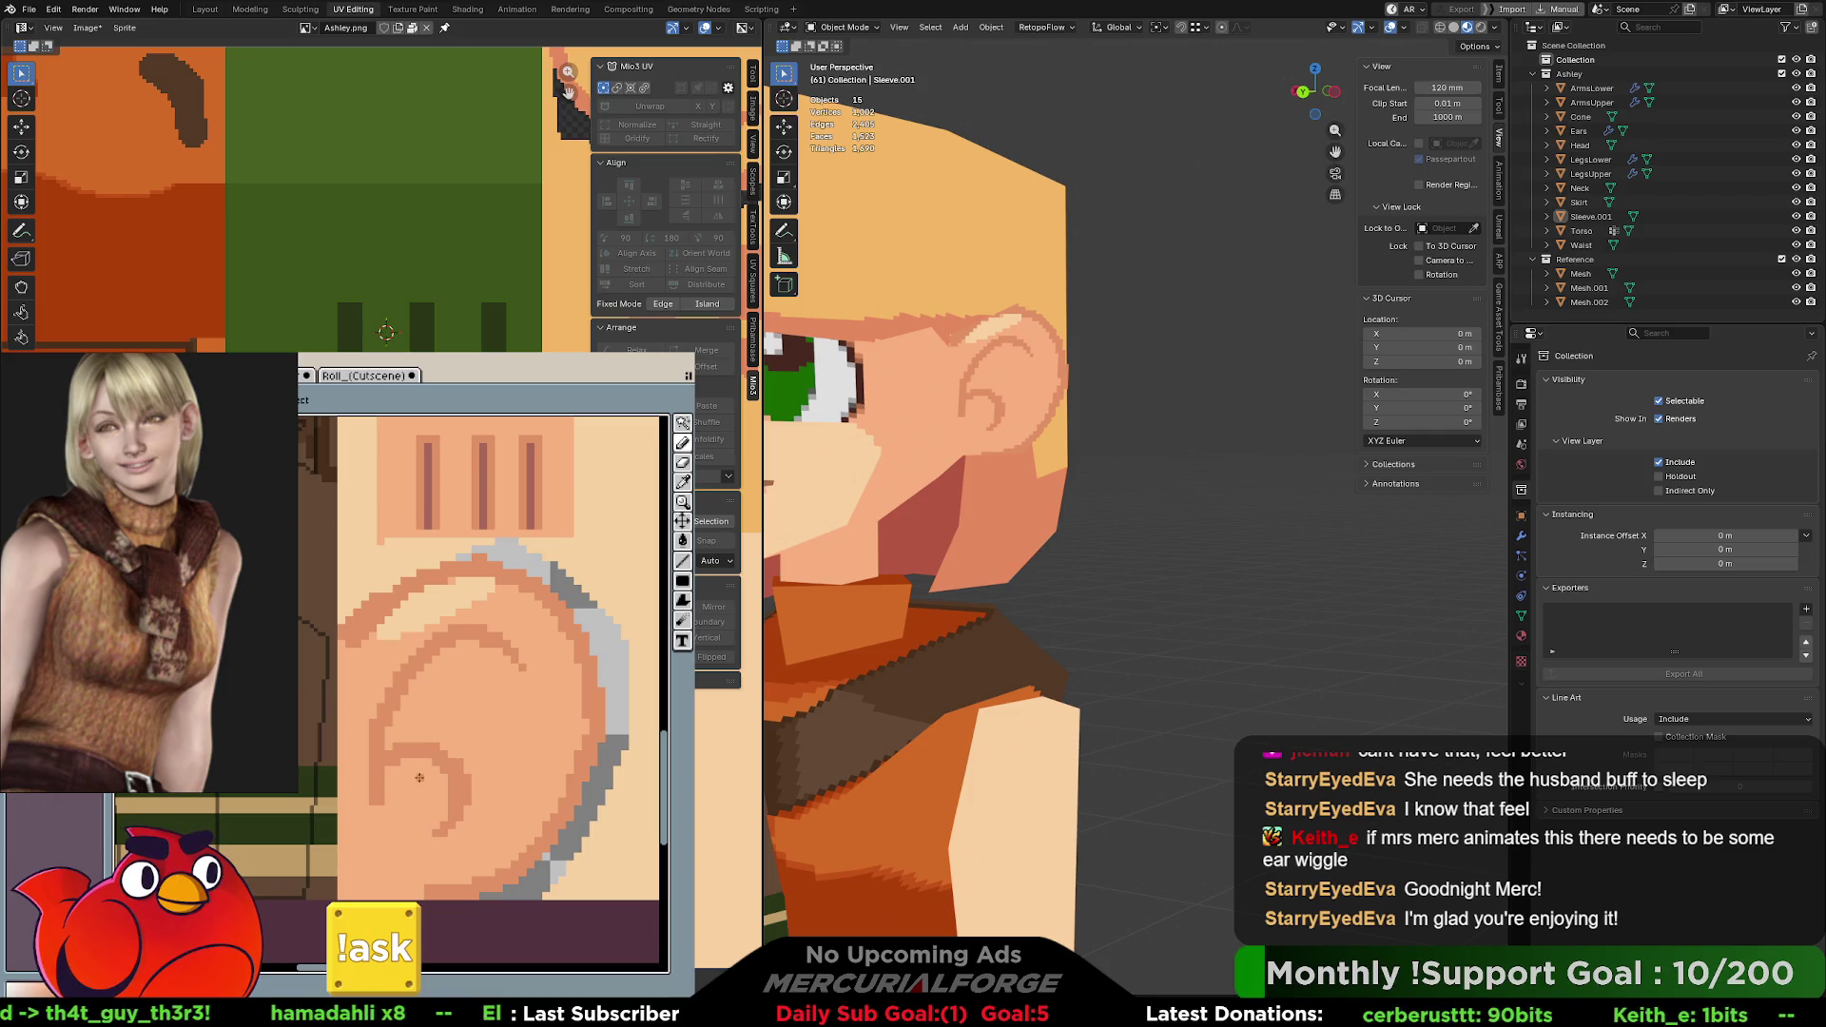
pyautogui.press('i')
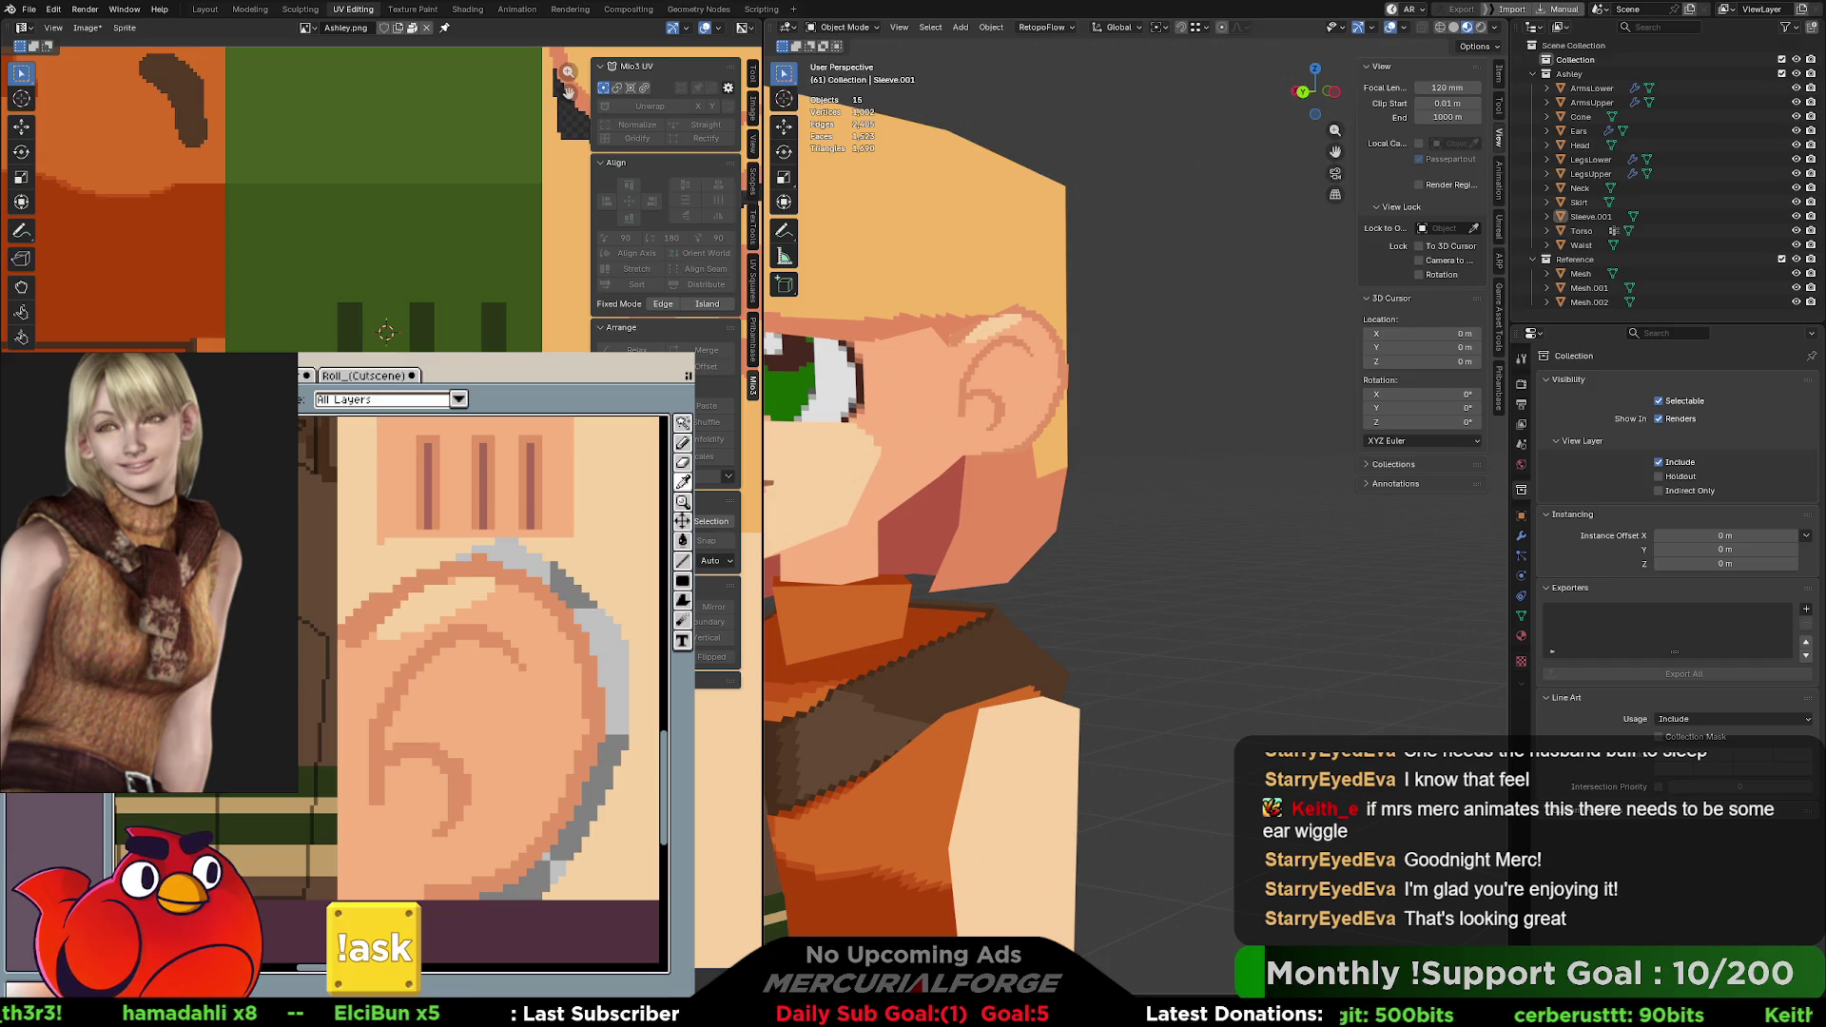
pyautogui.press('b')
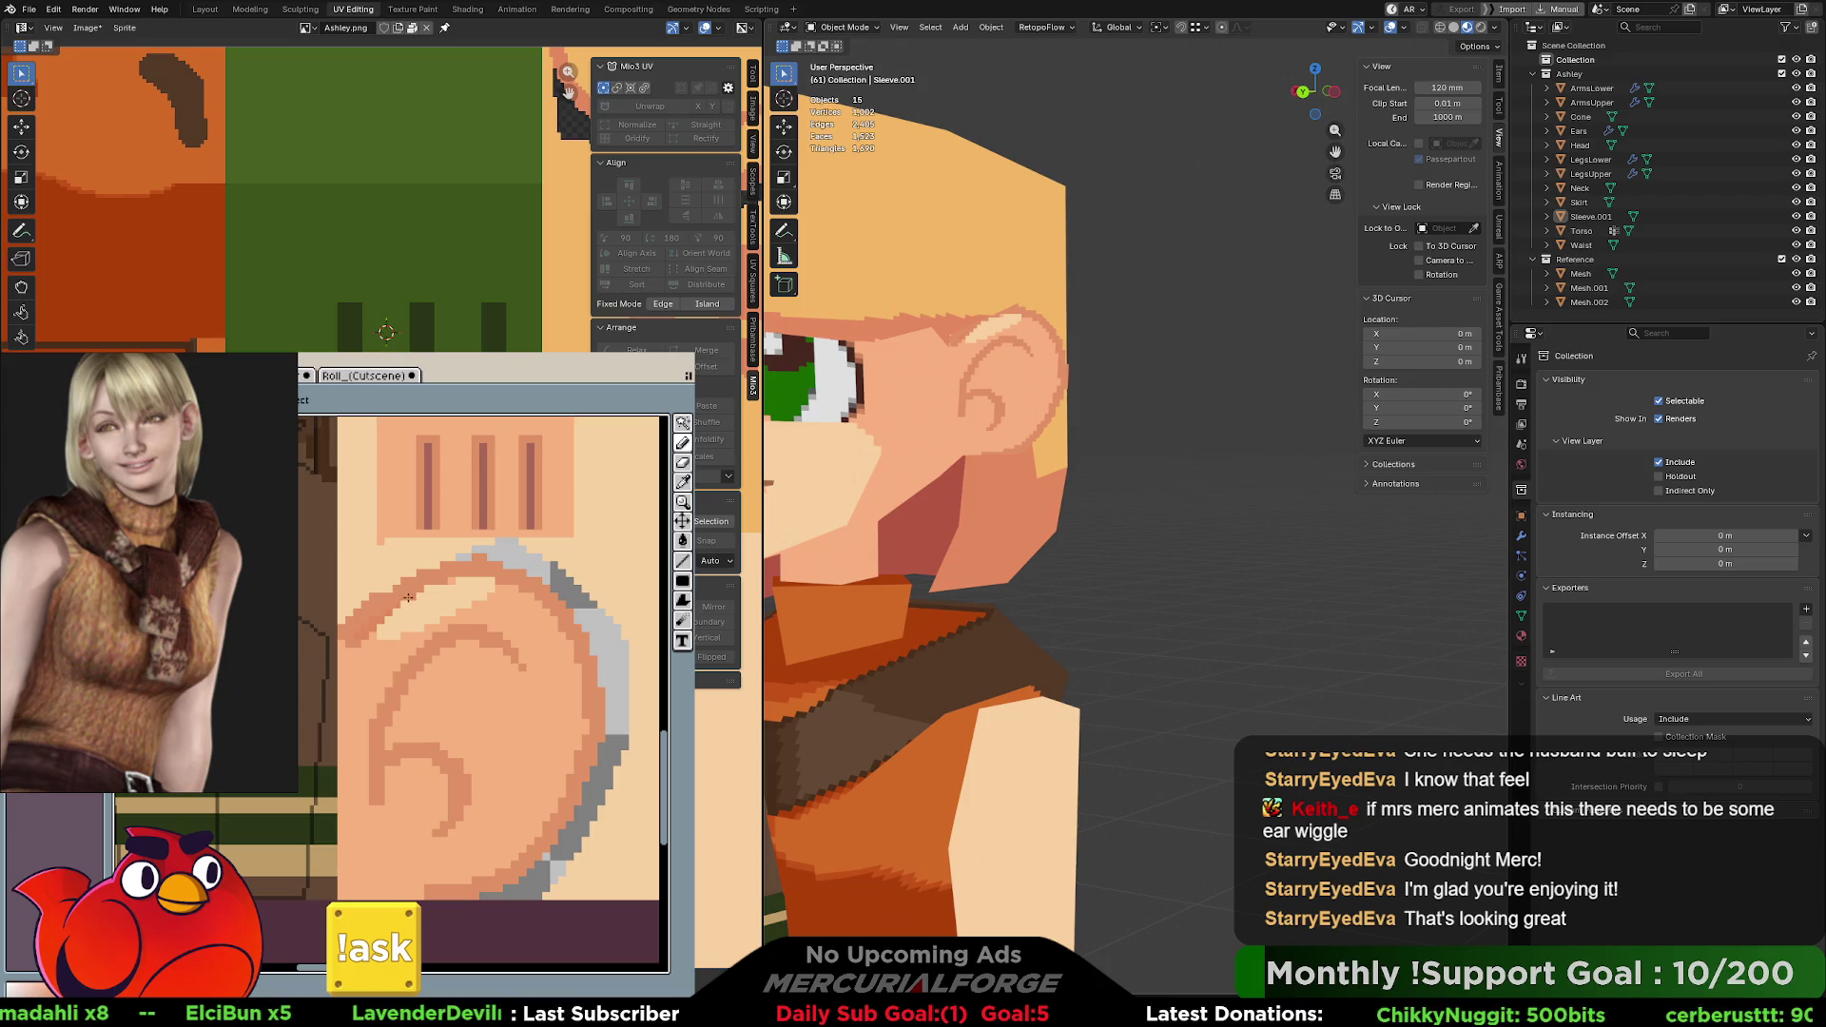
pyautogui.moveTo(410, 597)
pyautogui.mouseDown(button='middle')
pyautogui.moveTo(412, 694)
pyautogui.moveTo(576, 571)
pyautogui.moveTo(442, 593)
pyautogui.mouseUp(button='middle')
pyautogui.press('i')
pyautogui.press('b')
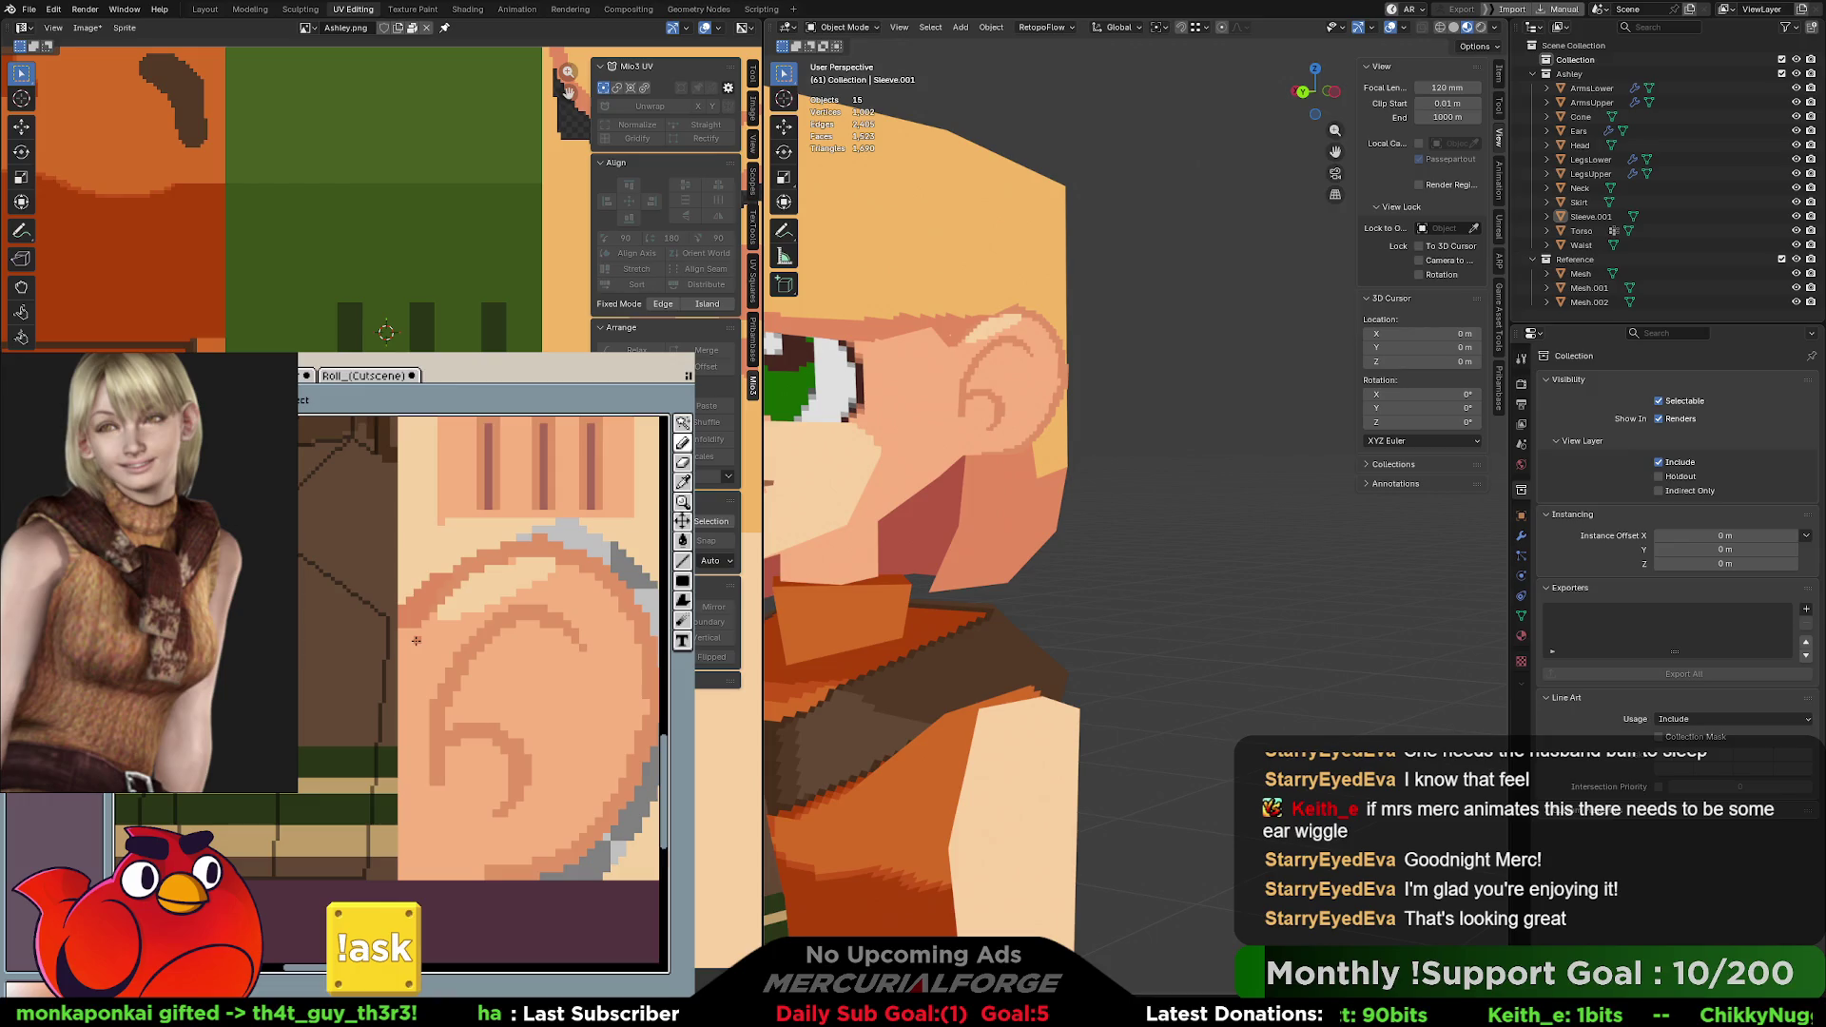
pyautogui.scroll(-3, 1080, 841)
pyautogui.scroll(-3, 1081, 842)
pyautogui.scroll(-2, 1080, 842)
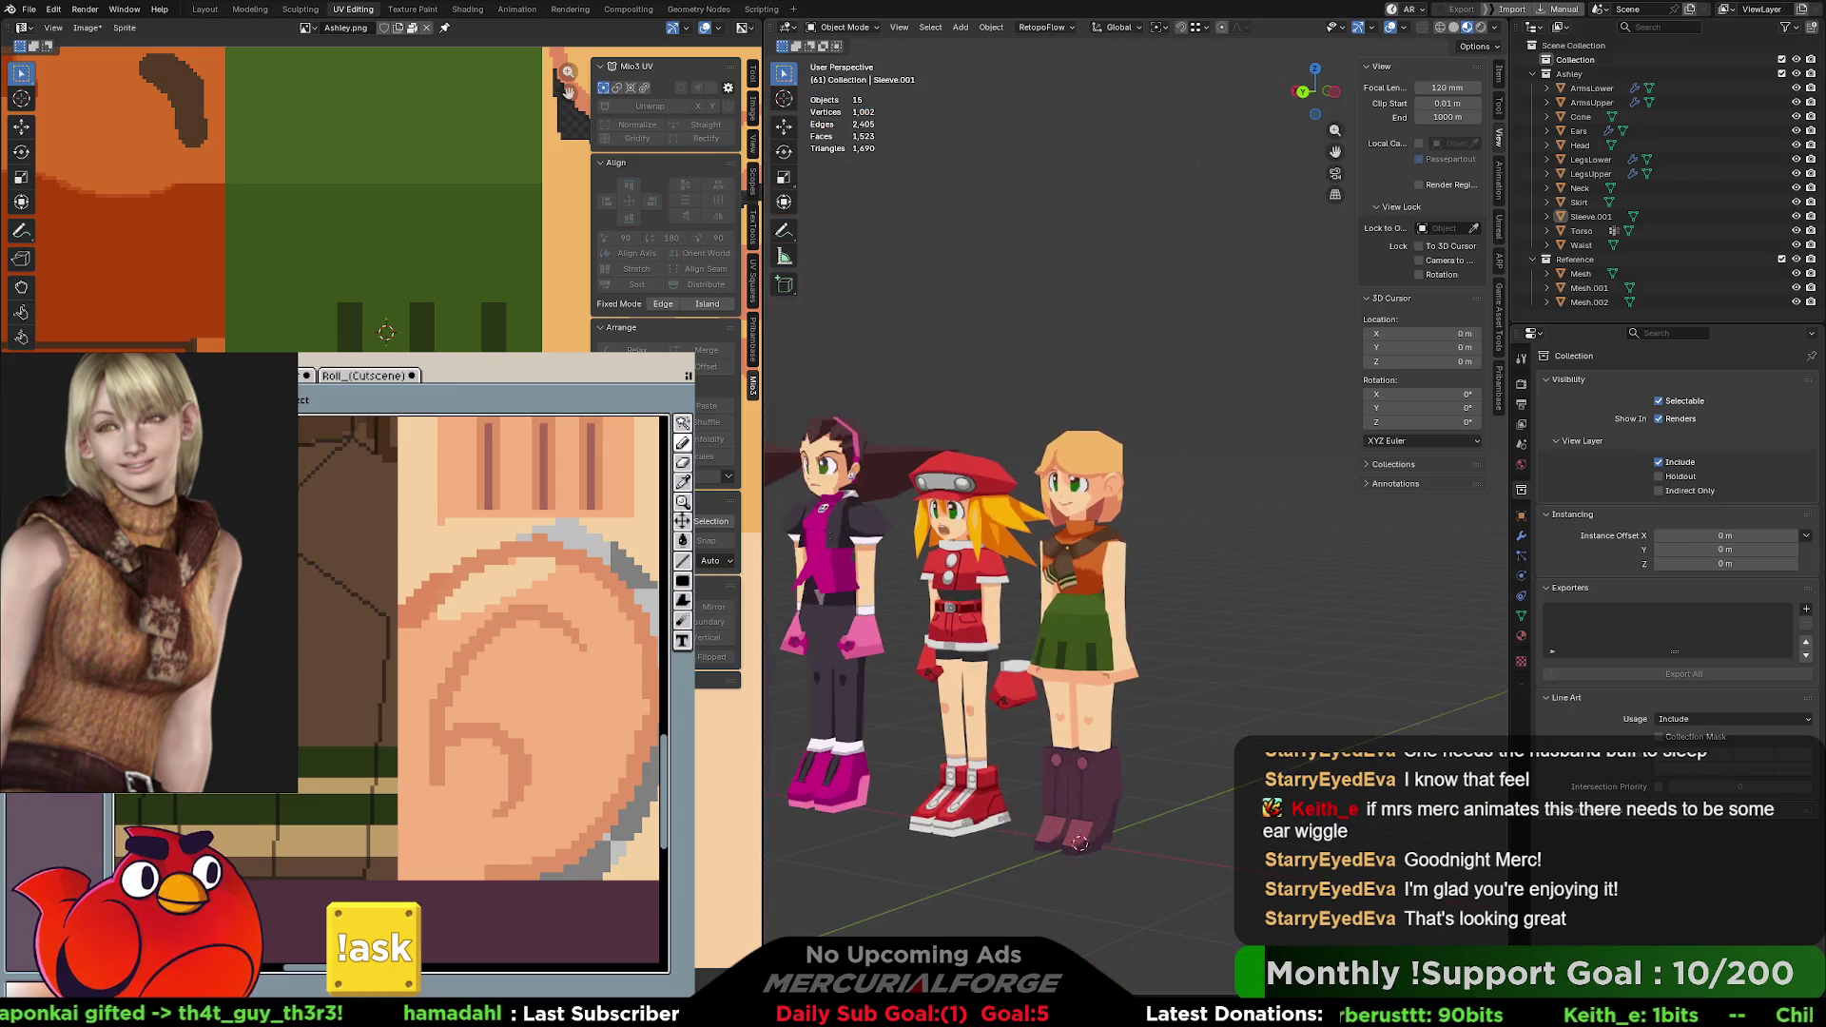
# Orbit to a frontal view and frame Ashley beside the two other characters.
pyautogui.moveTo(1057, 528); pyautogui.dragTo(1199, 512, button='middle')
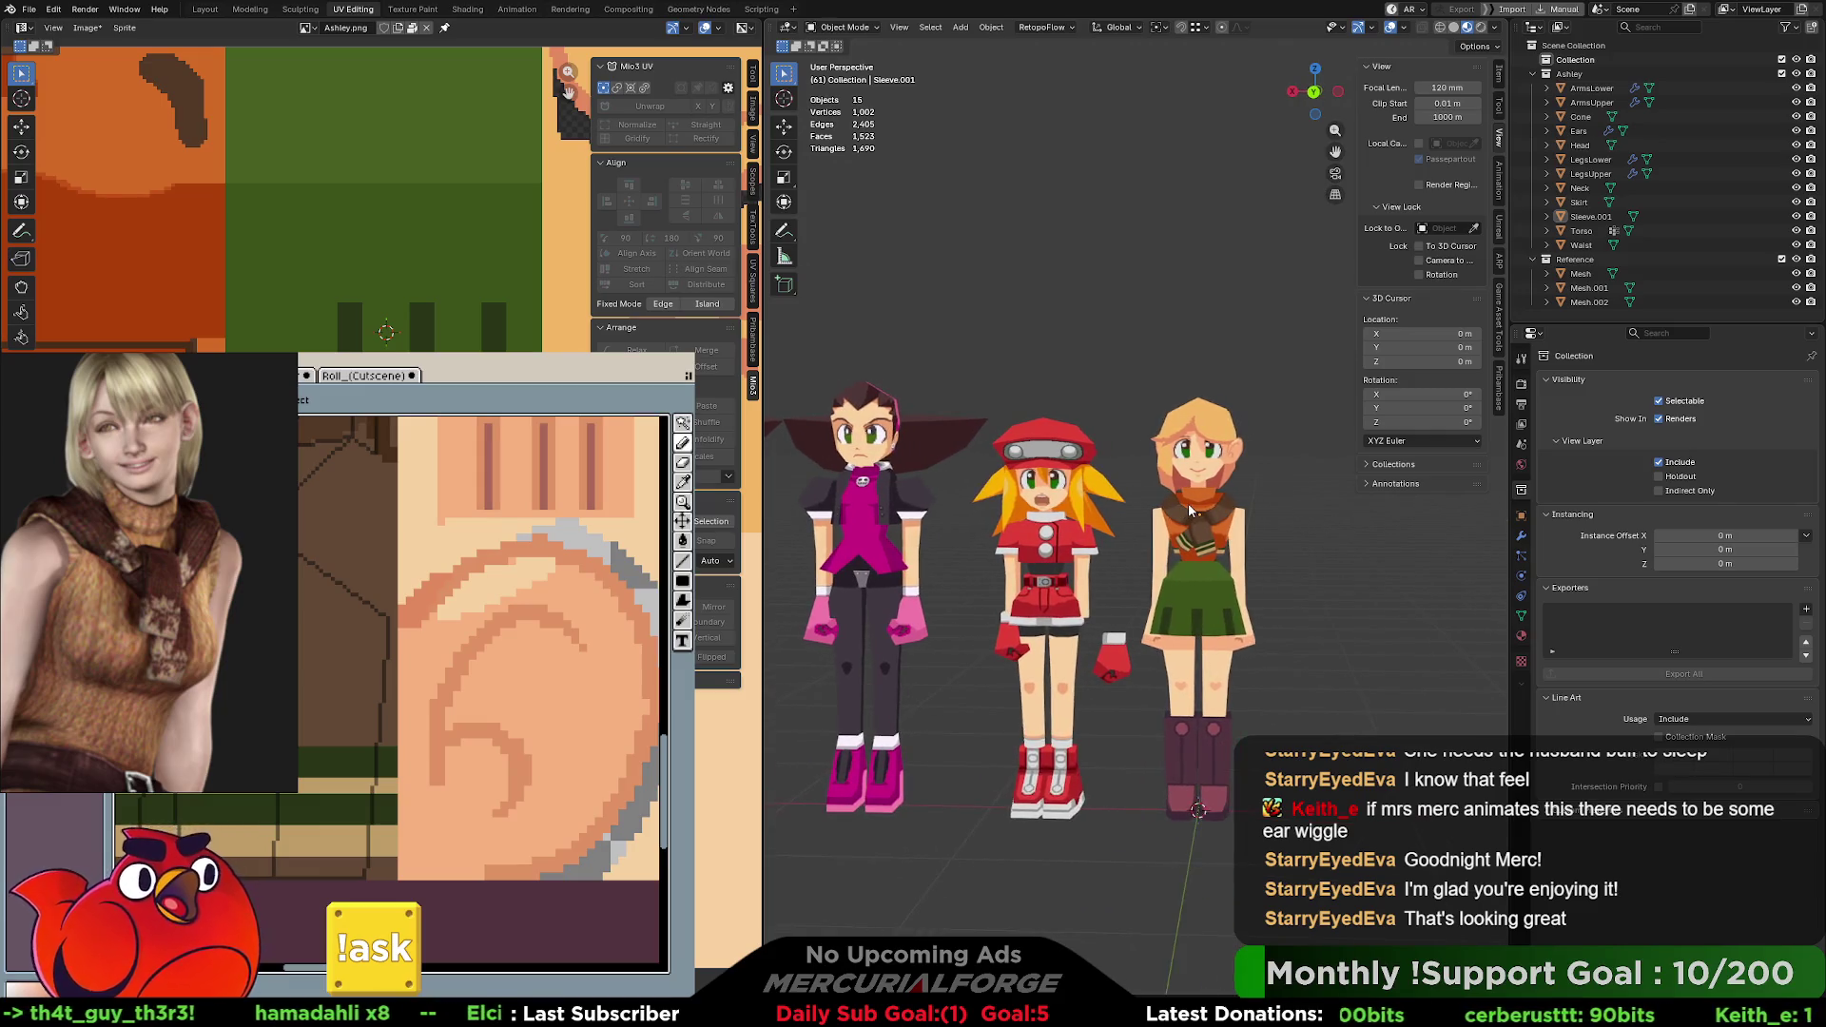
pyautogui.scroll(1, 1197, 505)
pyautogui.scroll(1, 1081, 503)
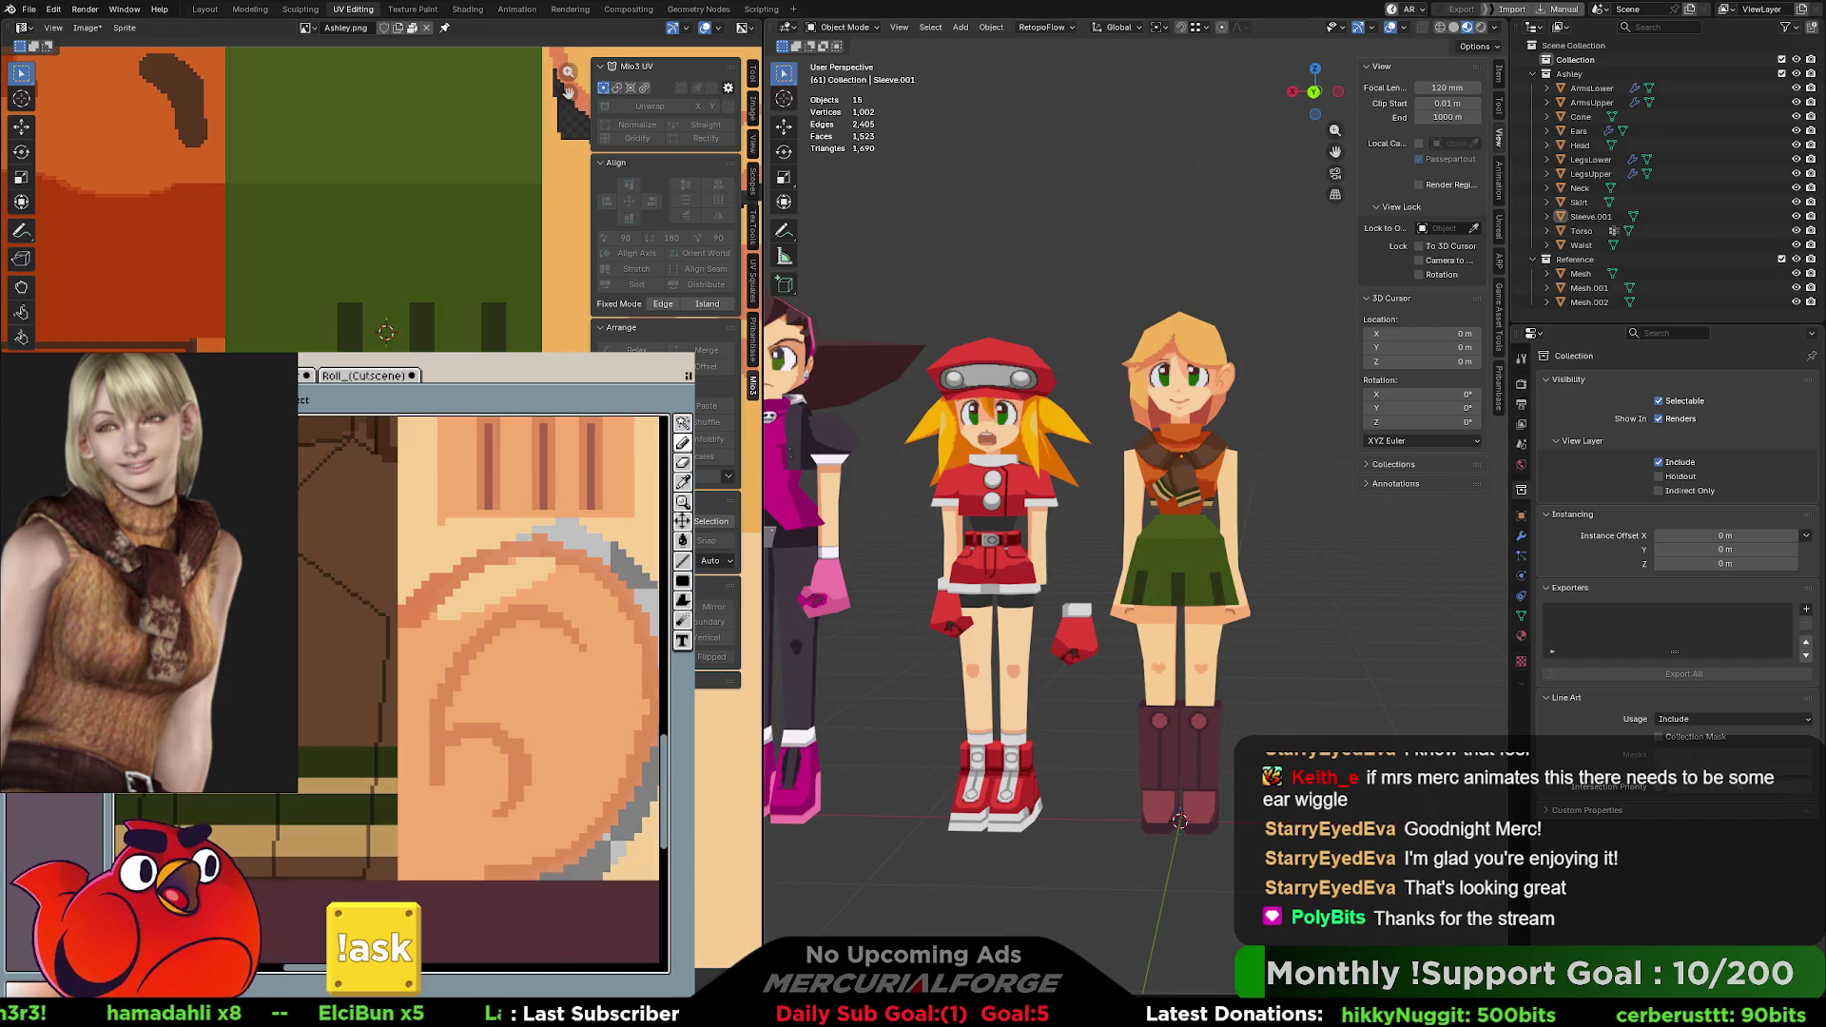
pyautogui.keyDown('shift'); pyautogui.moveTo(1302, 660); pyautogui.dragTo(1271, 662, button='middle'); pyautogui.keyUp('shift')
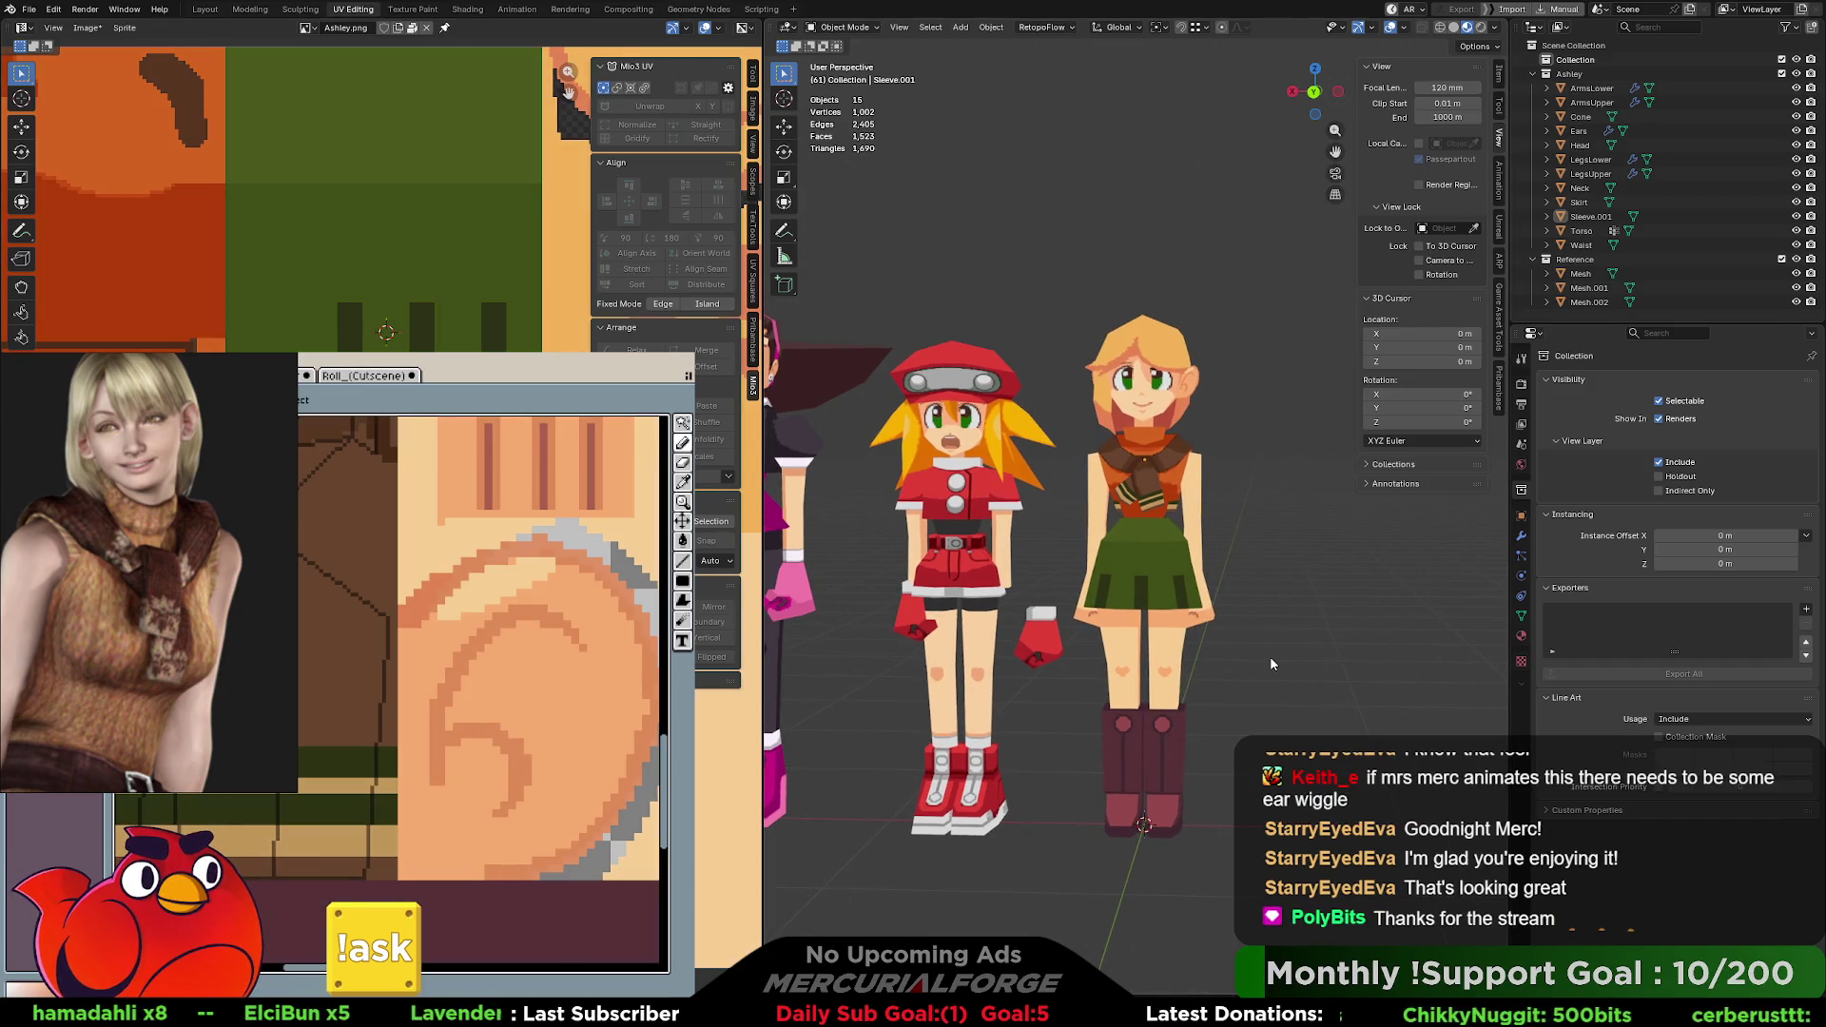